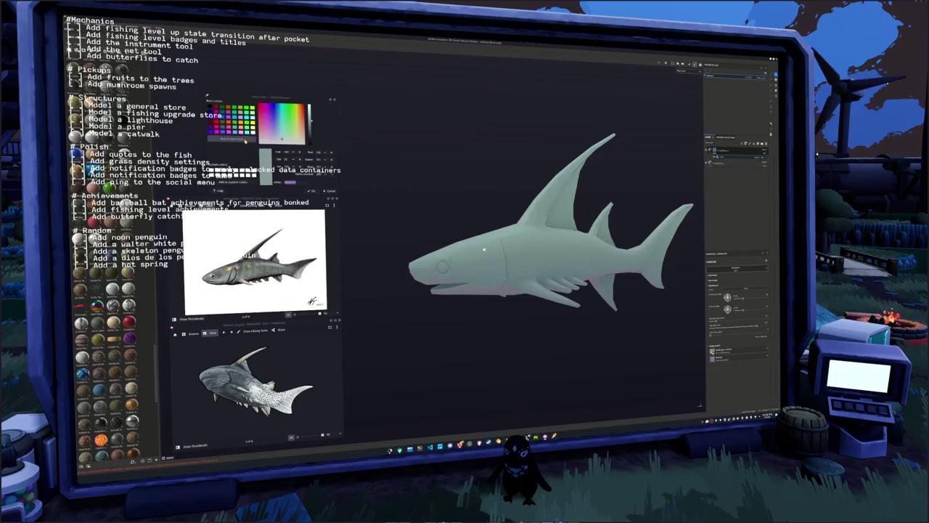
# Sample a screen colour into the colour dialog and select the second layer in the stack
pyautogui.click(439, 240)
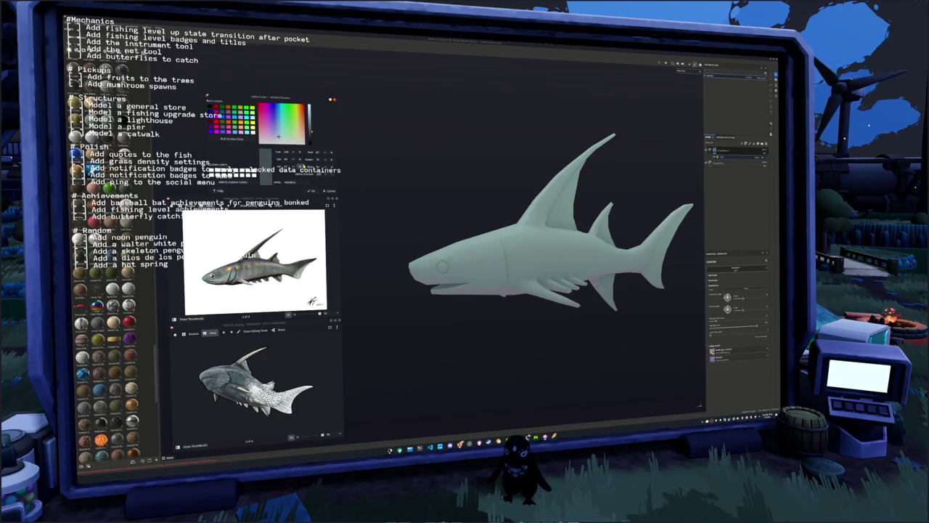
pyautogui.click(293, 182)
pyautogui.click(734, 153)
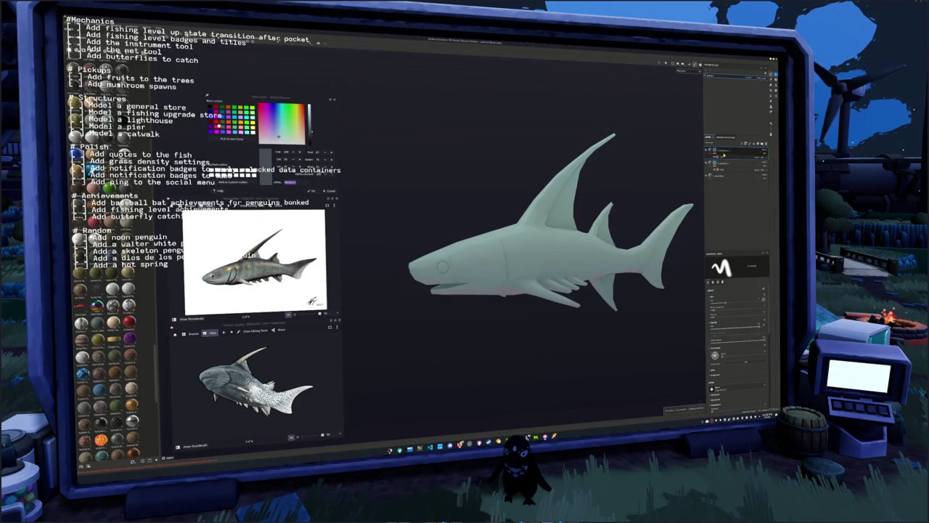
pyautogui.click(733, 158)
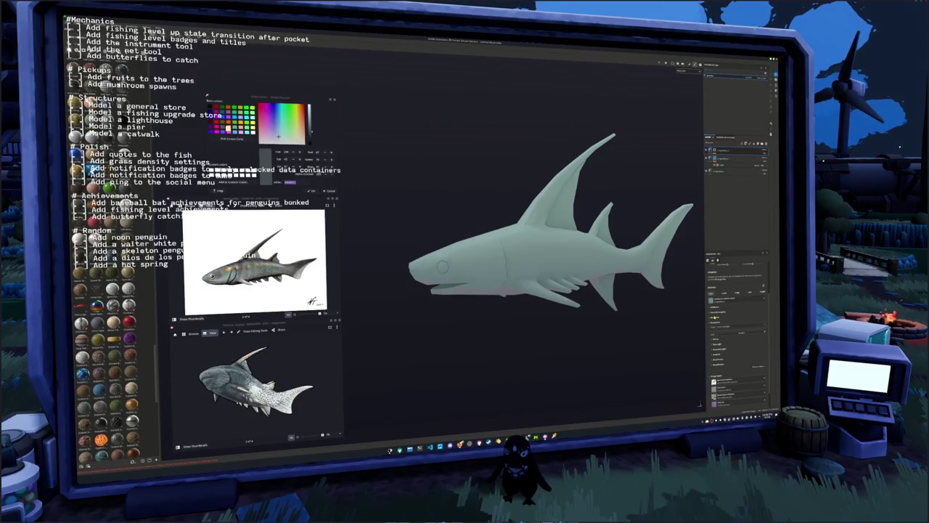
# Change the layer's base colour from pale teal to a darker grey-teal
pyautogui.click(716, 339)
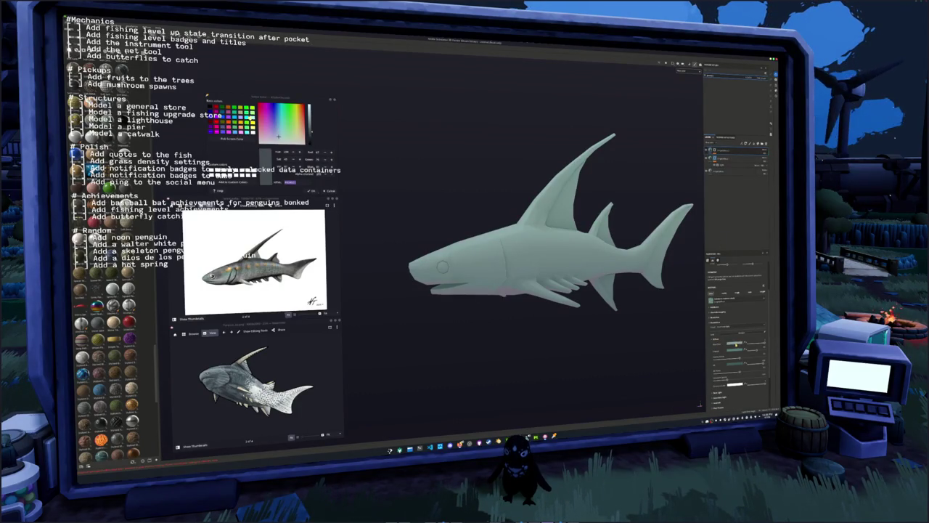
pyautogui.click(739, 336)
pyautogui.click(759, 363)
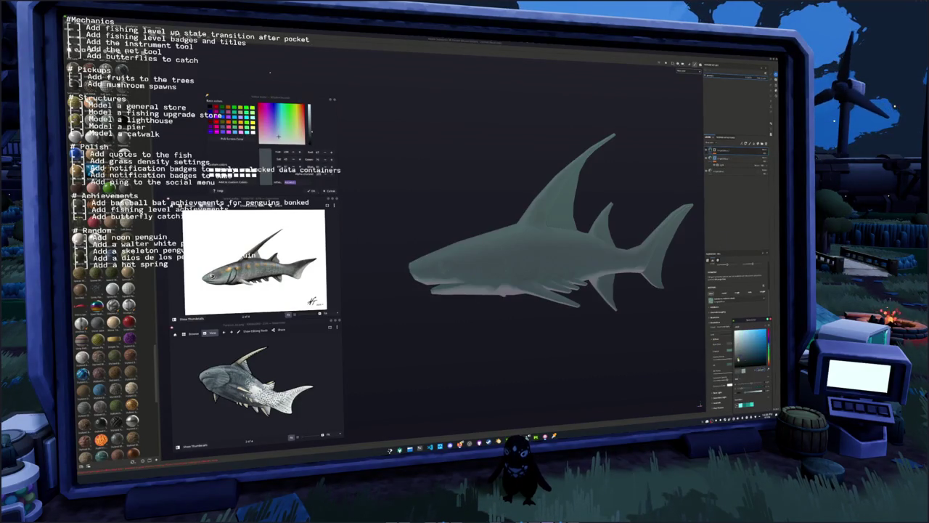
pyautogui.click(741, 352)
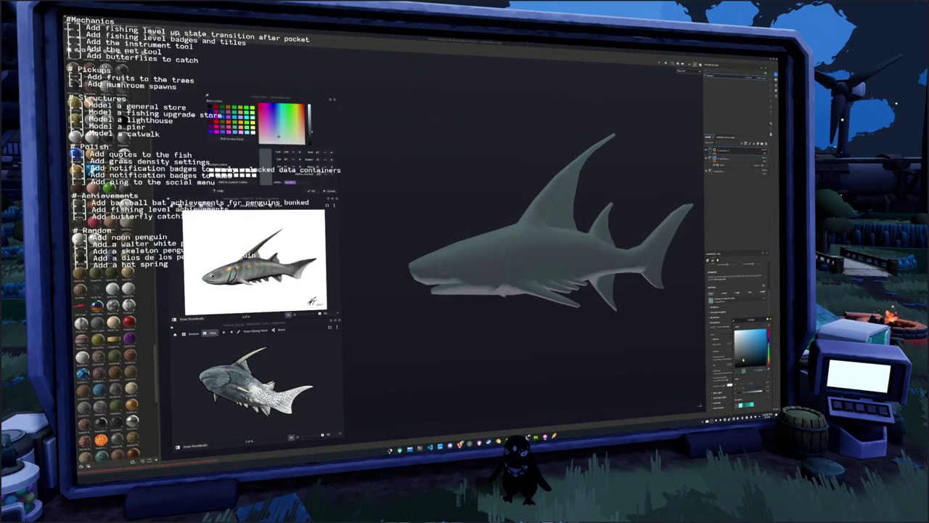
pyautogui.moveTo(767, 341)
pyautogui.mouseDown()
pyautogui.moveTo(767, 333)
pyautogui.moveTo(767, 341)
pyautogui.mouseUp()
pyautogui.click(746, 360)
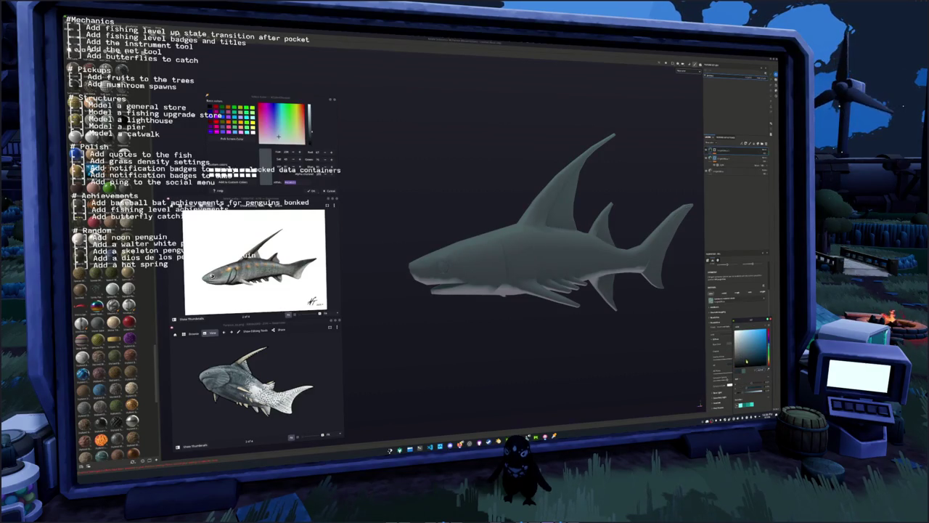
# Select the top layer, switch to the brush and tilt the shark's head down
pyautogui.click(721, 149)
pyautogui.press('1')
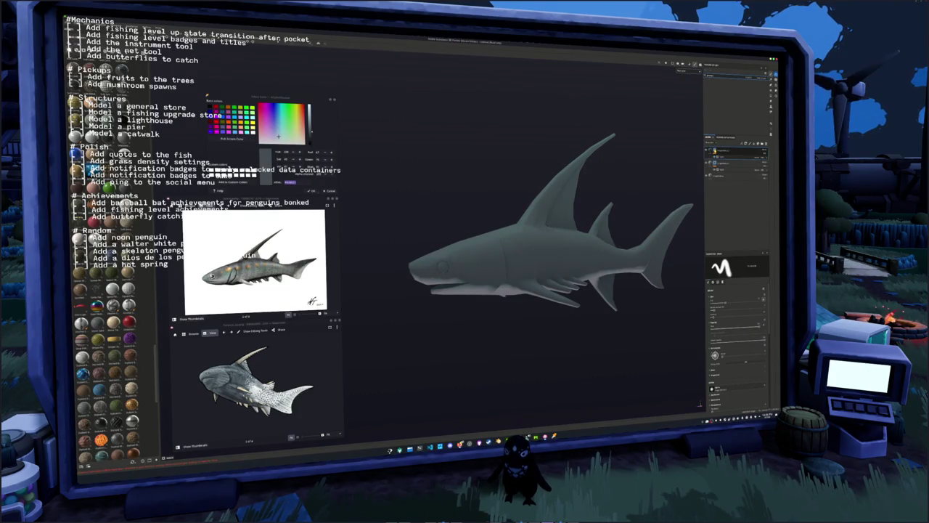
pyautogui.moveTo(595, 341)
pyautogui.mouseDown()
pyautogui.moveTo(617, 333)
pyautogui.moveTo(606, 335)
pyautogui.mouseUp()
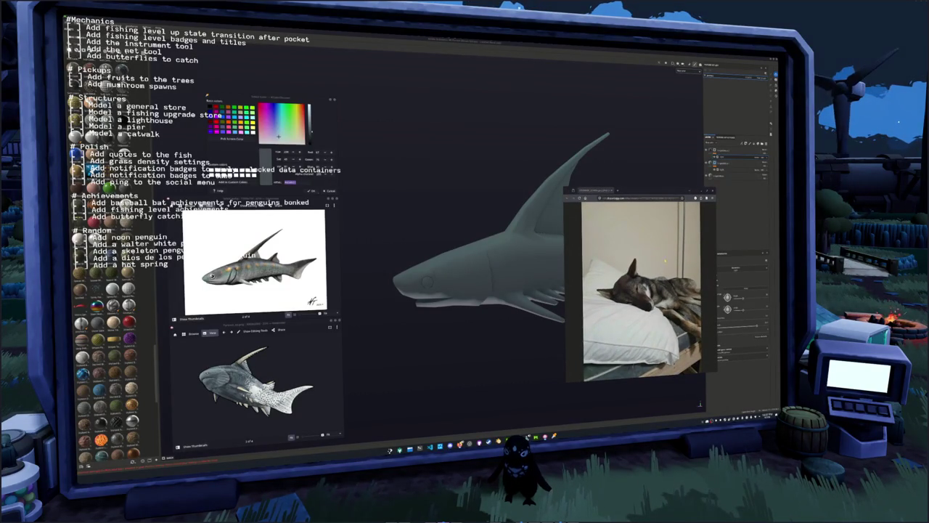
# Shrink the dog photo window, reframe and brighten the shark, then sample a peach-orange colour
pyautogui.moveTo(564, 189)
pyautogui.mouseDown()
pyautogui.moveTo(603, 254)
pyautogui.moveTo(634, 258)
pyautogui.moveTo(658, 209)
pyautogui.moveTo(651, 80)
pyautogui.mouseUp()
pyautogui.moveTo(635, 222)
pyautogui.mouseDown()
pyautogui.moveTo(477, 238)
pyautogui.moveTo(568, 240)
pyautogui.mouseUp()
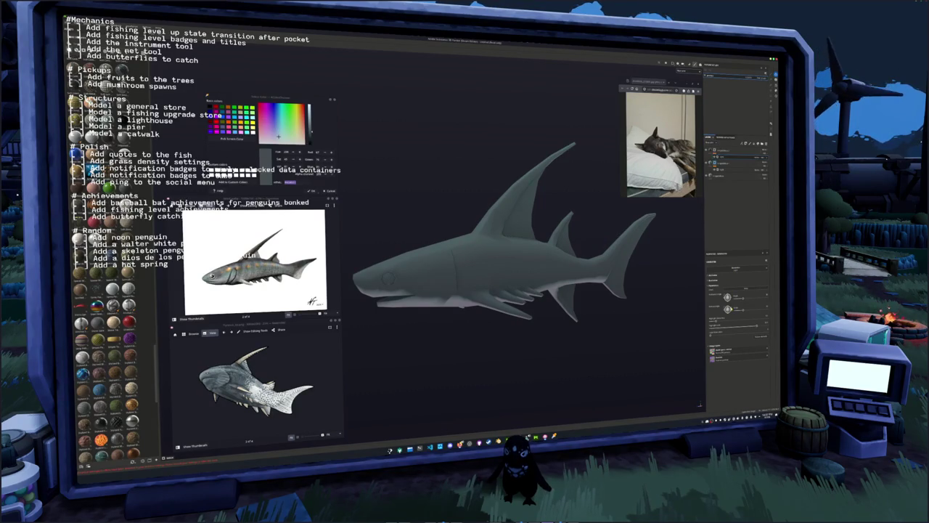
pyautogui.moveTo(757, 326); pyautogui.dragTo(731, 328)
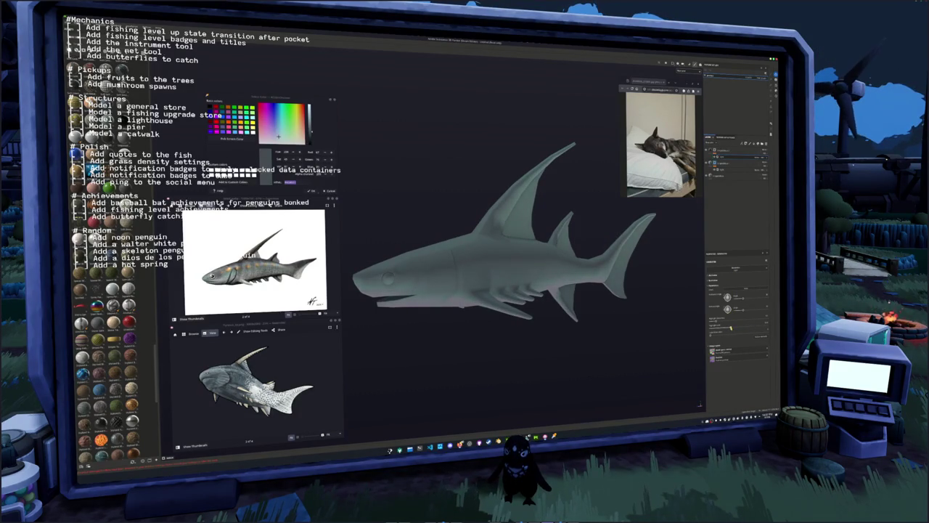
pyautogui.moveTo(637, 324); pyautogui.dragTo(450, 243)
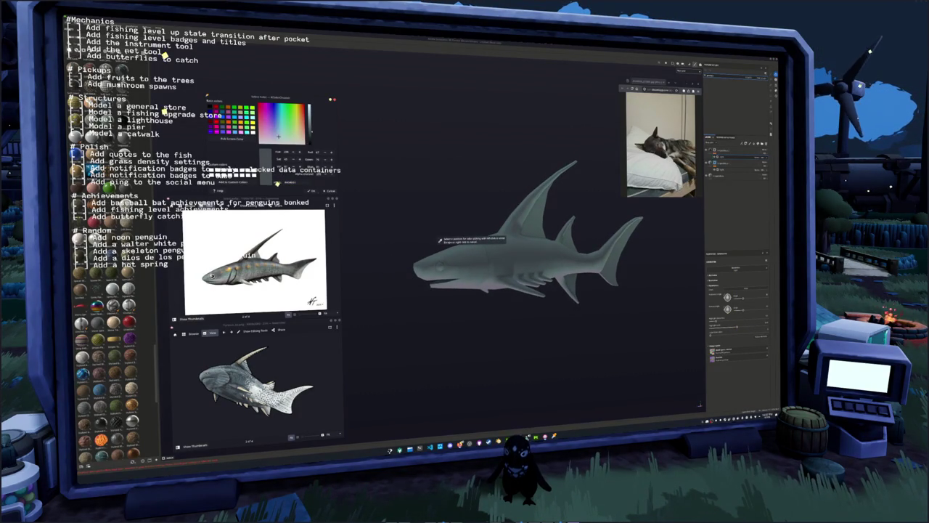
pyautogui.click(229, 270)
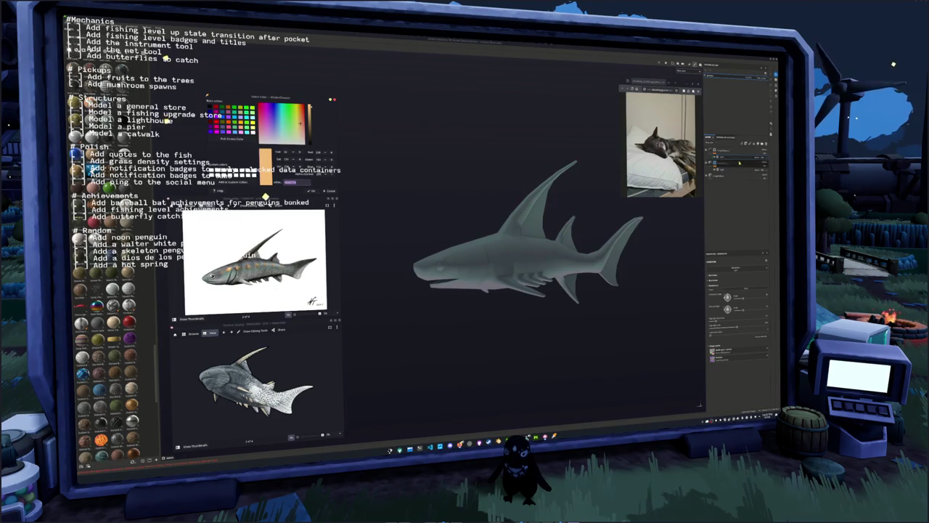
# Switch to the fill tool and set its base colour swatch to tan
pyautogui.press('1')
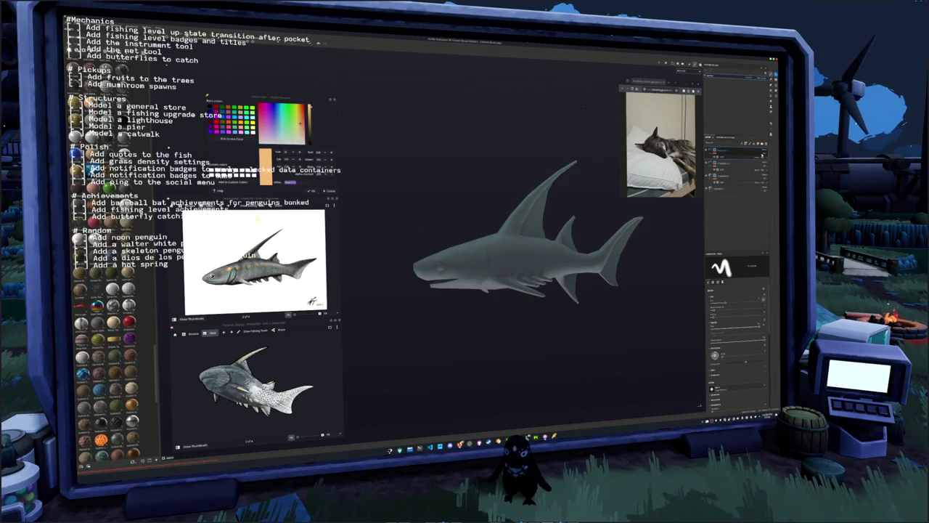
pyautogui.press('4')
pyautogui.click(715, 339)
pyautogui.click(729, 341)
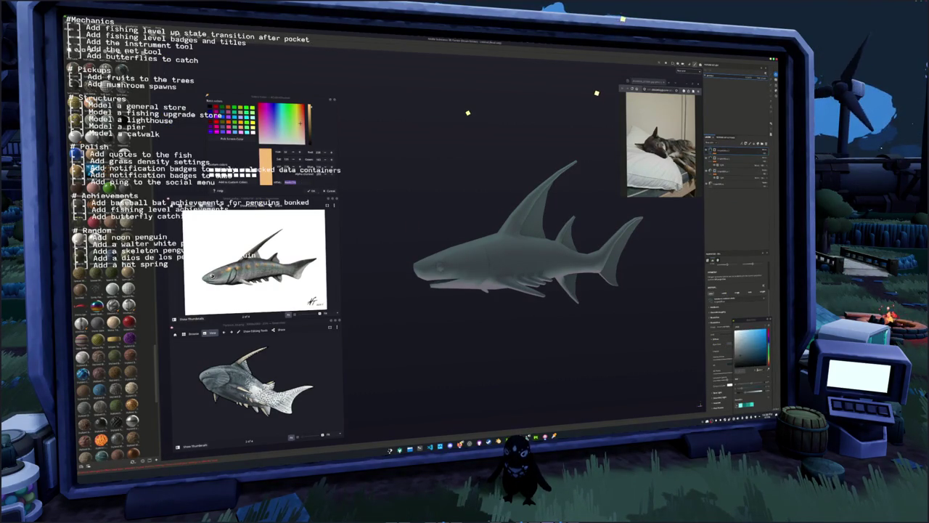
pyautogui.click(752, 345)
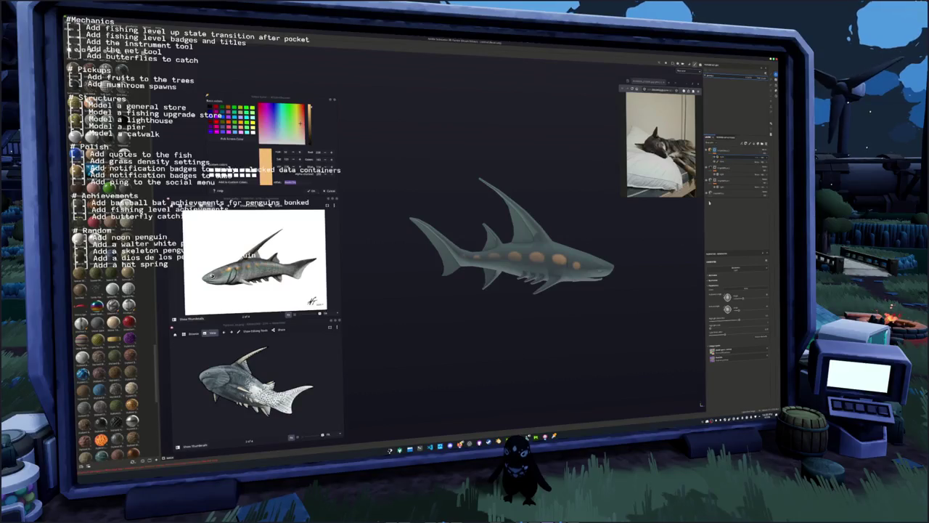
# Zoom in, orbit the shark left, sample its grey body colour, then select another layer
pyautogui.scroll(3, 626, 233)
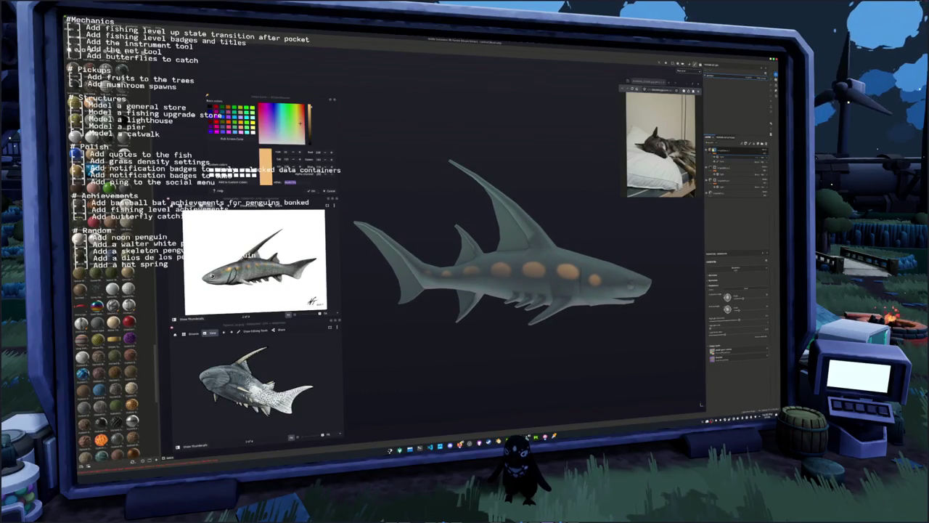
pyautogui.moveTo(407, 254)
pyautogui.mouseDown()
pyautogui.moveTo(451, 260)
pyautogui.moveTo(475, 241)
pyautogui.mouseUp()
pyautogui.click(230, 138)
pyautogui.click(439, 239)
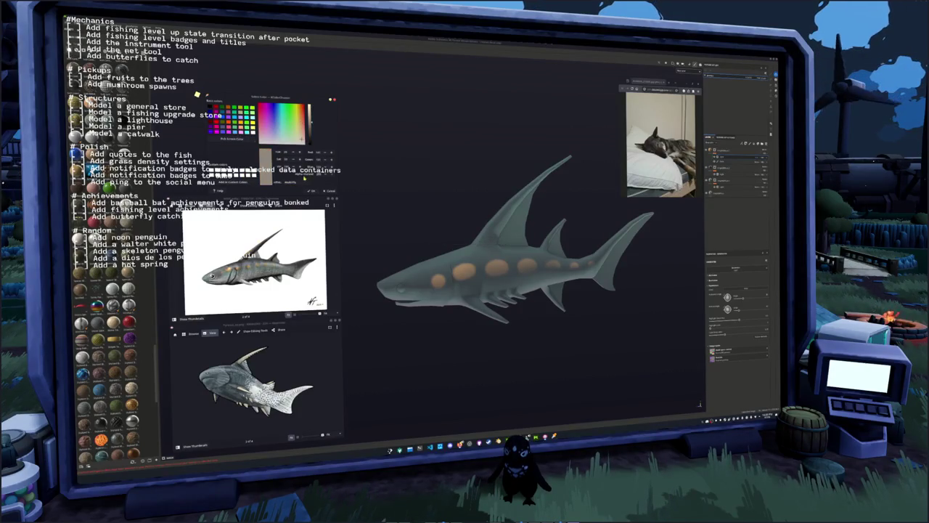
pyautogui.click(718, 194)
# Move a layer higher in the stack and set another layer's base colour to orange
pyautogui.moveTo(719, 193); pyautogui.dragTo(726, 167)
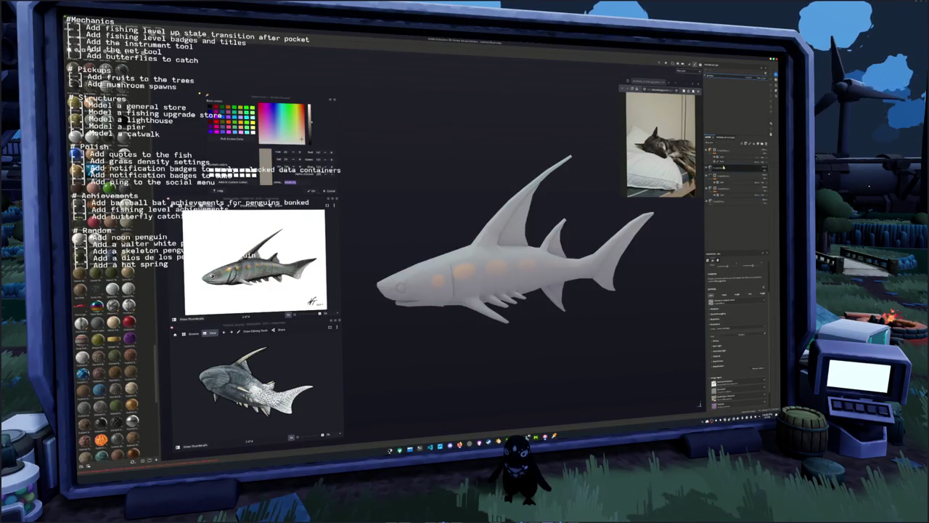
pyautogui.click(719, 171)
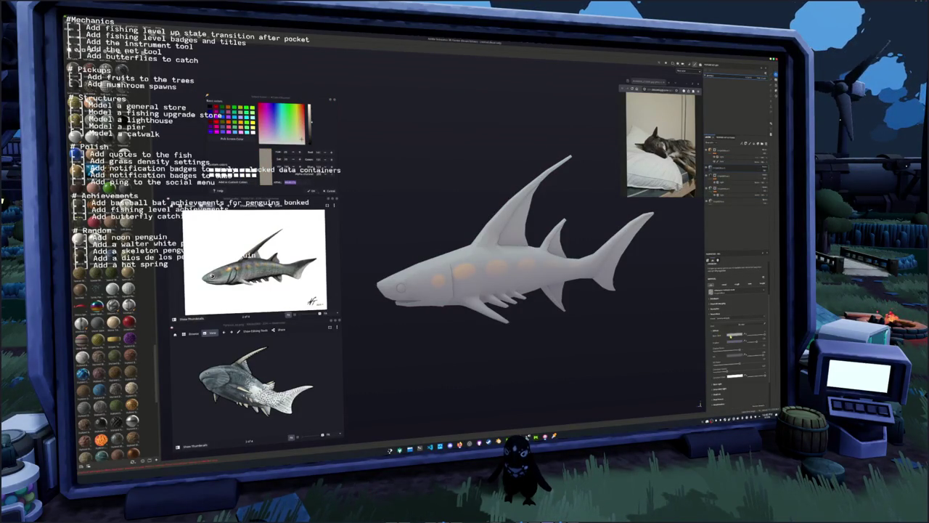
pyautogui.click(730, 335)
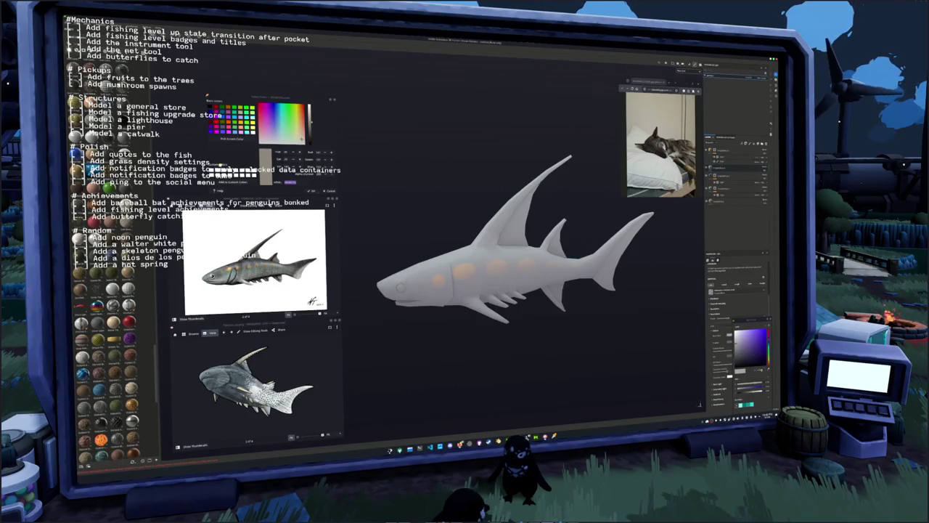
pyautogui.click(757, 361)
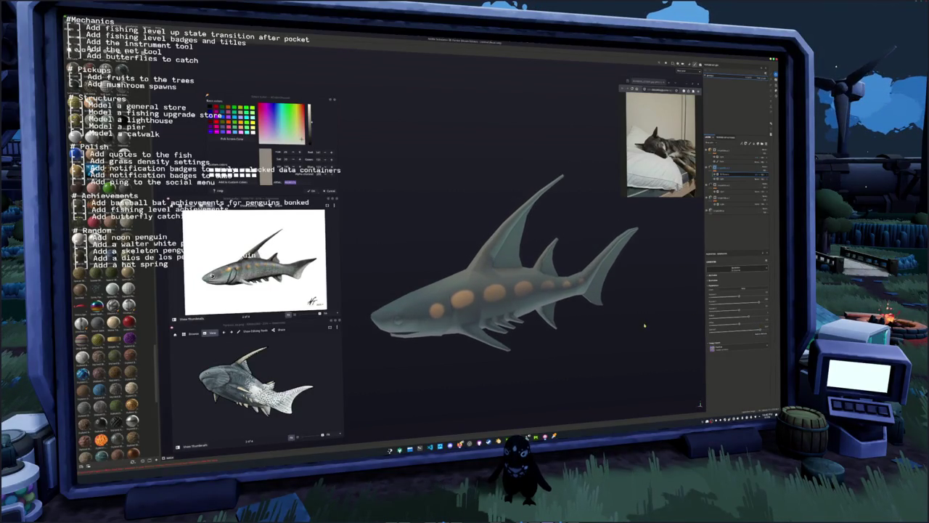
pyautogui.moveTo(644, 326); pyautogui.dragTo(690, 322)
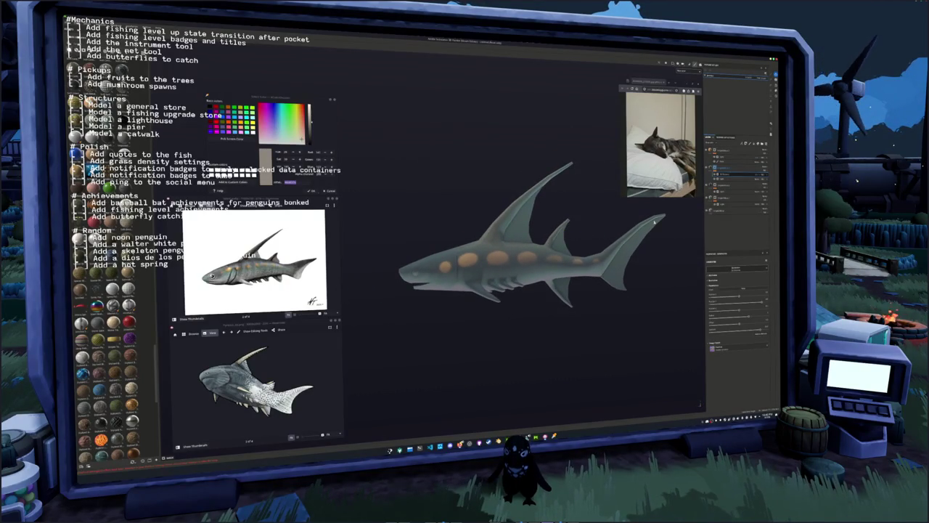
pyautogui.click(736, 211)
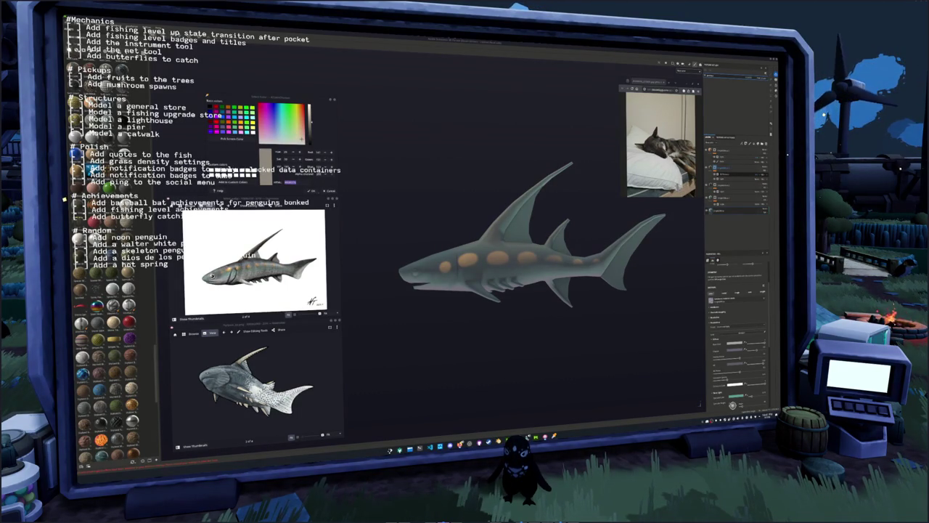
pyautogui.moveTo(652, 292); pyautogui.dragTo(588, 174)
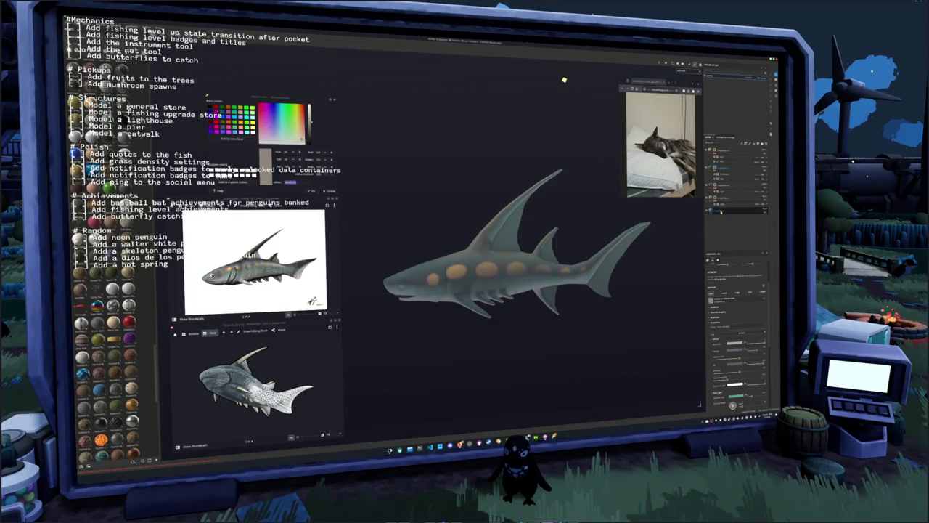
# Hide the grey-green base layer and add a new paint layer to the stack
pyautogui.click(721, 211)
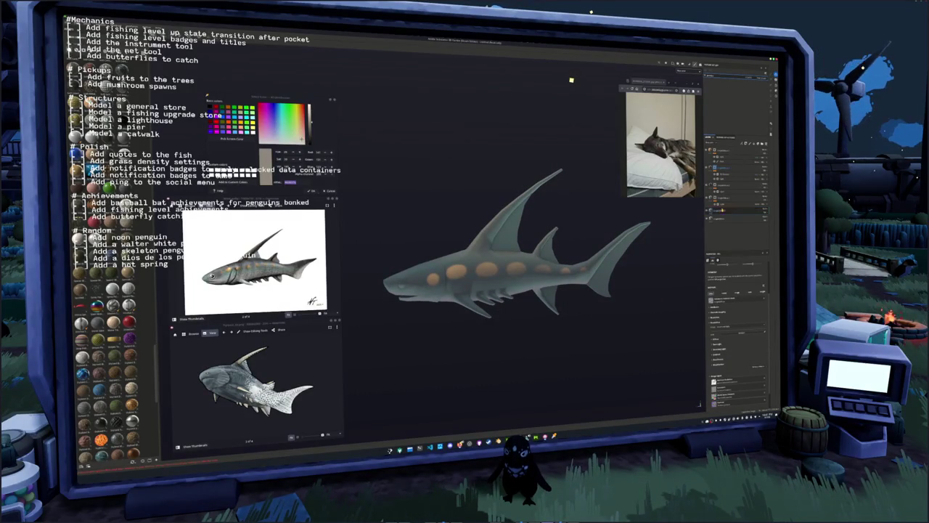
pyautogui.click(712, 204)
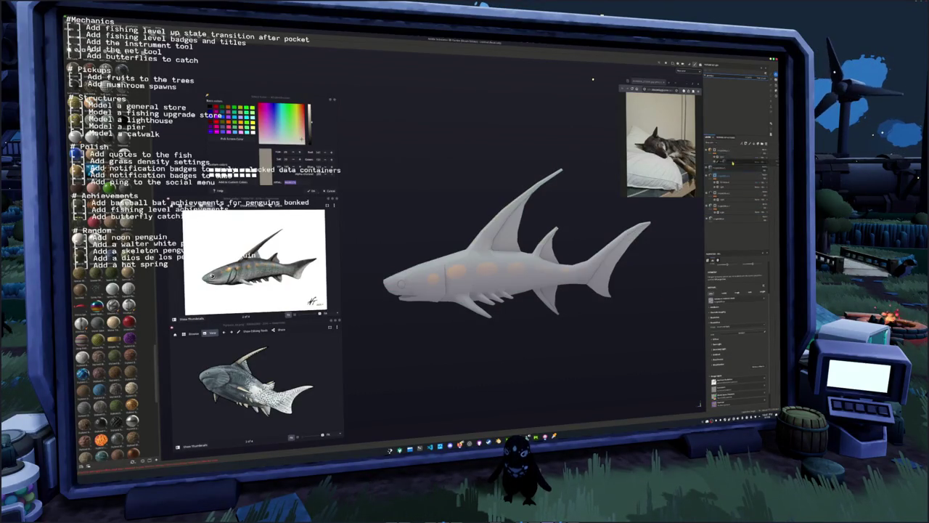
pyautogui.rightClick(728, 172)
pyautogui.click(733, 175)
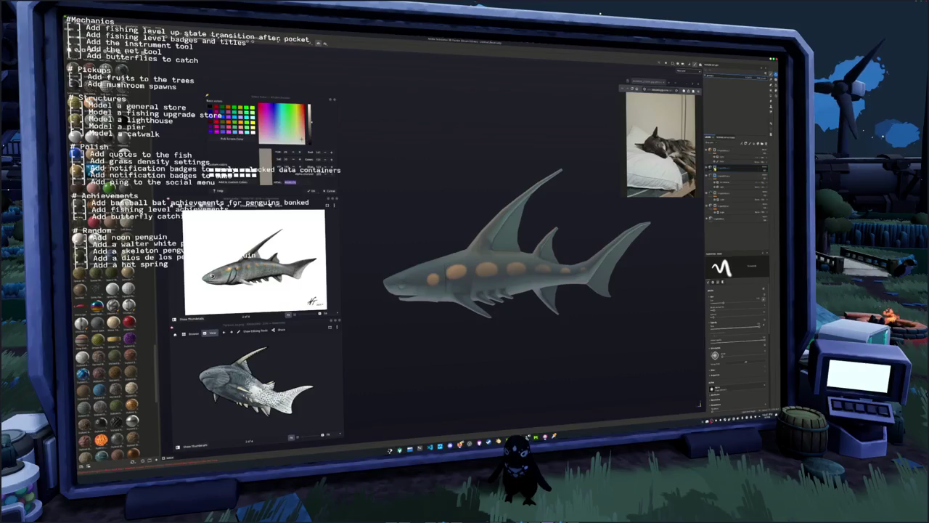
pyautogui.rightClick(716, 167)
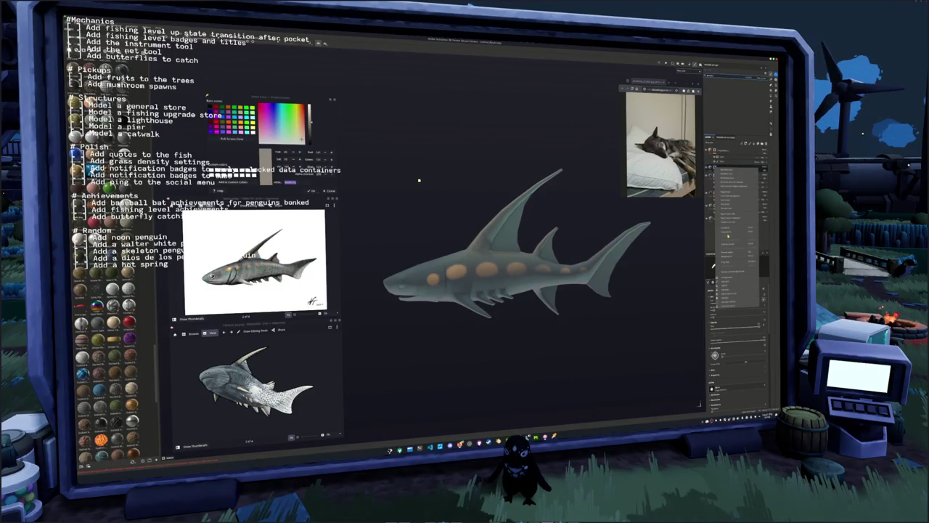
pyautogui.click(725, 281)
# Paint a light grey band up and down the first fin's trailing edge
pyautogui.moveTo(501, 308)
pyautogui.mouseDown()
pyautogui.moveTo(555, 317)
pyautogui.moveTo(516, 323)
pyautogui.moveTo(533, 316)
pyautogui.moveTo(537, 336)
pyautogui.moveTo(520, 325)
pyautogui.mouseUp()
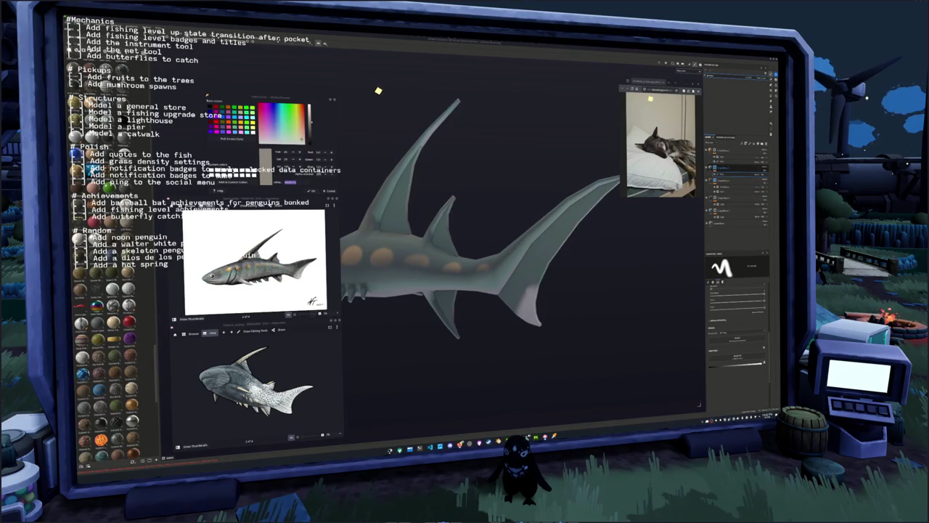
pyautogui.moveTo(548, 325)
pyautogui.mouseDown()
pyautogui.moveTo(546, 310)
pyautogui.moveTo(581, 272)
pyautogui.moveTo(528, 320)
pyautogui.mouseUp()
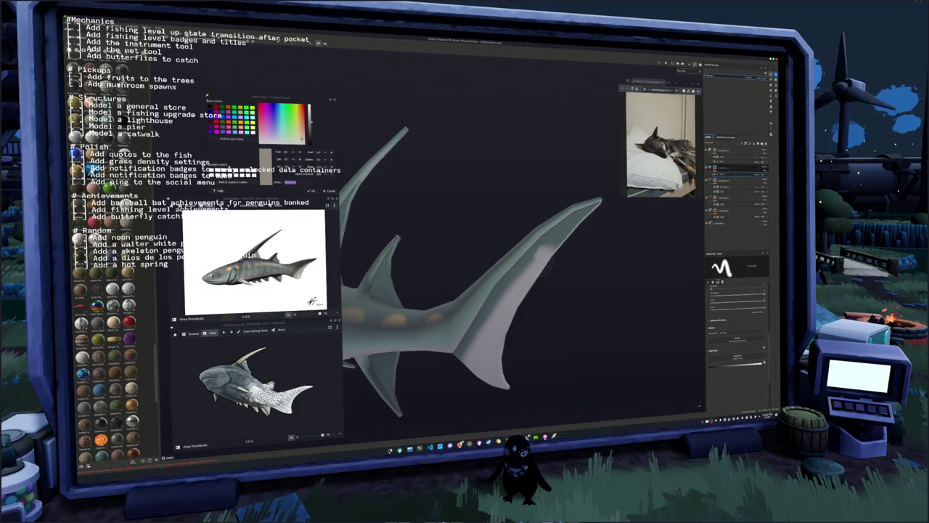
pyautogui.moveTo(526, 269)
pyautogui.mouseDown()
pyautogui.moveTo(558, 242)
pyautogui.moveTo(585, 263)
pyautogui.moveTo(556, 296)
pyautogui.mouseUp()
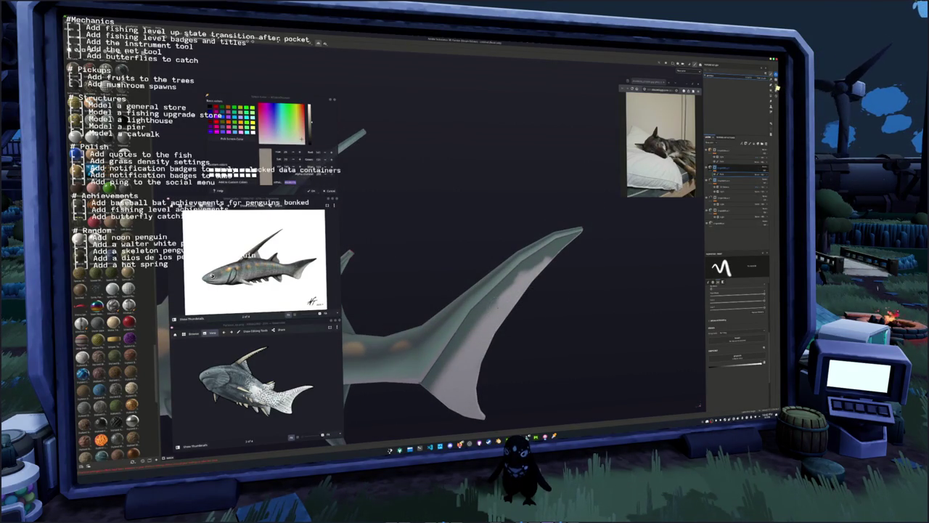
pyautogui.moveTo(501, 294)
pyautogui.mouseDown()
pyautogui.moveTo(564, 242)
pyautogui.moveTo(540, 280)
pyautogui.moveTo(531, 137)
pyautogui.mouseUp()
pyautogui.moveTo(520, 292); pyautogui.dragTo(460, 378)
# Paint a light grey stroke along the tail fin
pyautogui.moveTo(532, 152); pyautogui.dragTo(535, 43)
pyautogui.moveTo(455, 336)
pyautogui.mouseDown()
pyautogui.moveTo(555, 238)
pyautogui.moveTo(634, 197)
pyautogui.moveTo(545, 302)
pyautogui.moveTo(425, 346)
pyautogui.moveTo(494, 313)
pyautogui.moveTo(541, 267)
pyautogui.mouseUp()
pyautogui.scroll(-5, 546, 301)
pyautogui.scroll(5, 546, 272)
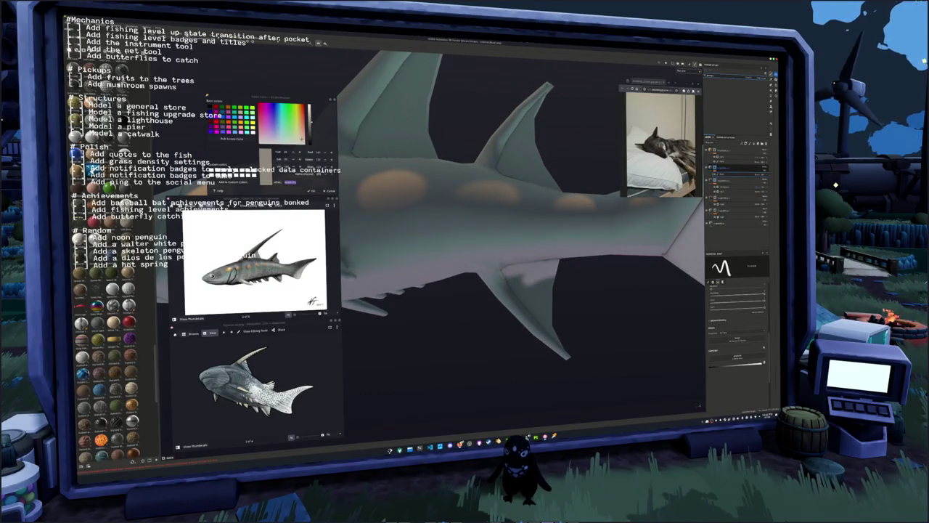
# Brighten the lower fin's edge with two light grey strokes
pyautogui.moveTo(560, 283)
pyautogui.mouseDown()
pyautogui.moveTo(554, 272)
pyautogui.moveTo(547, 296)
pyautogui.moveTo(506, 281)
pyautogui.moveTo(537, 313)
pyautogui.moveTo(556, 279)
pyautogui.moveTo(560, 355)
pyautogui.moveTo(580, 374)
pyautogui.moveTo(587, 352)
pyautogui.moveTo(559, 334)
pyautogui.mouseUp()
pyautogui.moveTo(574, 368)
pyautogui.mouseDown()
pyautogui.moveTo(503, 274)
pyautogui.moveTo(541, 328)
pyautogui.mouseUp()
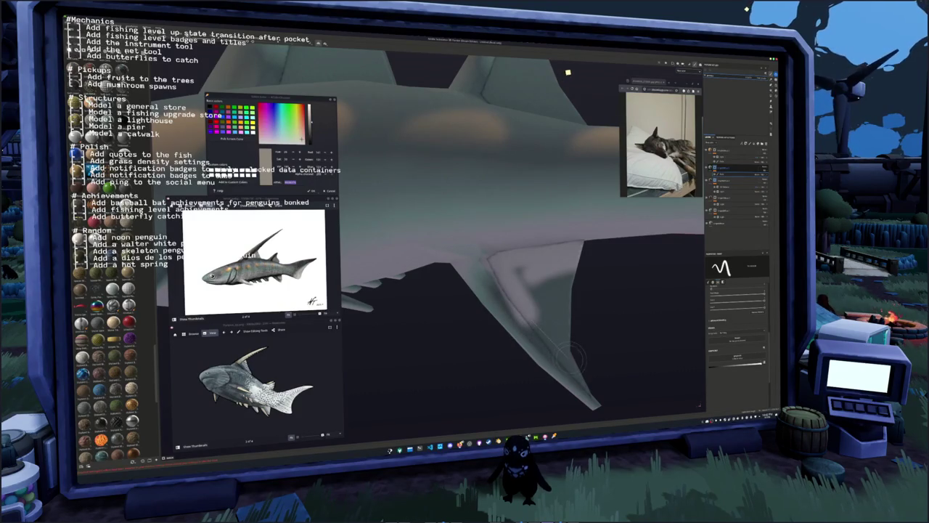
pyautogui.moveTo(579, 366)
pyautogui.mouseDown()
pyautogui.moveTo(625, 408)
pyautogui.moveTo(617, 401)
pyautogui.mouseUp()
pyautogui.moveTo(565, 338)
pyautogui.mouseDown()
pyautogui.moveTo(554, 282)
pyautogui.moveTo(543, 301)
pyautogui.moveTo(519, 272)
pyautogui.mouseUp()
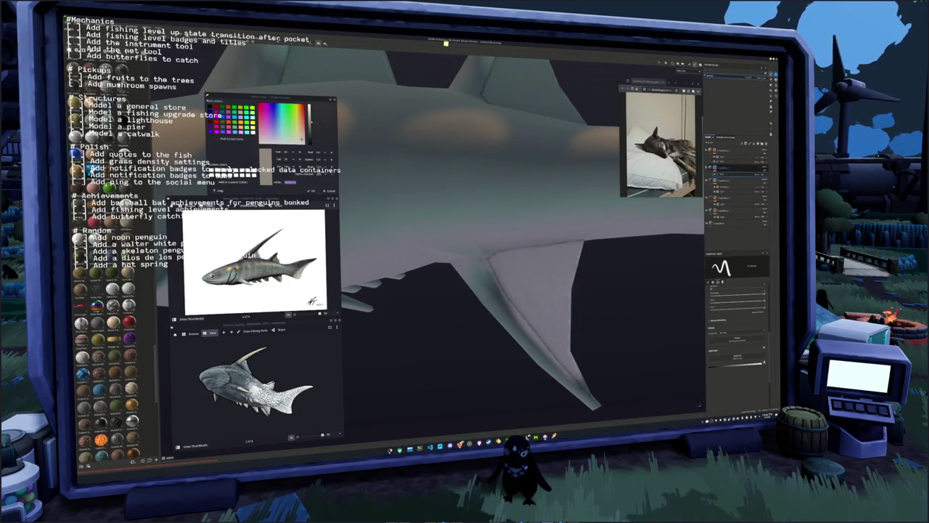
# Paint a light grey streak along the length of the dorsal fin
pyautogui.moveTo(587, 268)
pyautogui.mouseDown()
pyautogui.moveTo(567, 320)
pyautogui.moveTo(501, 359)
pyautogui.moveTo(483, 283)
pyautogui.moveTo(501, 240)
pyautogui.moveTo(501, 268)
pyautogui.moveTo(523, 242)
pyautogui.moveTo(511, 287)
pyautogui.moveTo(483, 287)
pyautogui.moveTo(490, 233)
pyautogui.moveTo(519, 210)
pyautogui.moveTo(524, 185)
pyautogui.mouseUp()
pyautogui.moveTo(468, 258)
pyautogui.mouseDown()
pyautogui.moveTo(469, 290)
pyautogui.moveTo(485, 299)
pyautogui.moveTo(539, 318)
pyautogui.moveTo(544, 289)
pyautogui.mouseUp()
pyautogui.moveTo(479, 276)
pyautogui.mouseDown()
pyautogui.moveTo(489, 270)
pyautogui.moveTo(478, 322)
pyautogui.moveTo(468, 319)
pyautogui.moveTo(471, 306)
pyautogui.mouseUp()
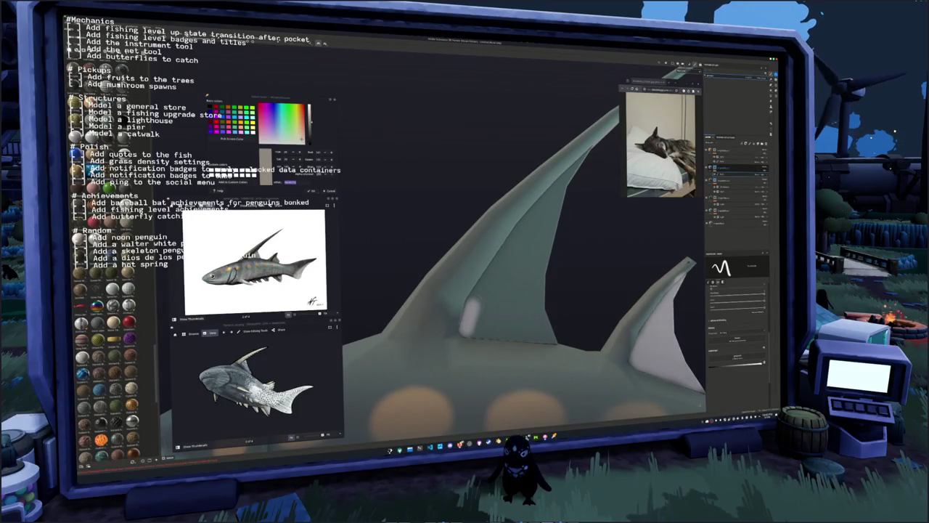
pyautogui.moveTo(493, 270); pyautogui.dragTo(517, 237)
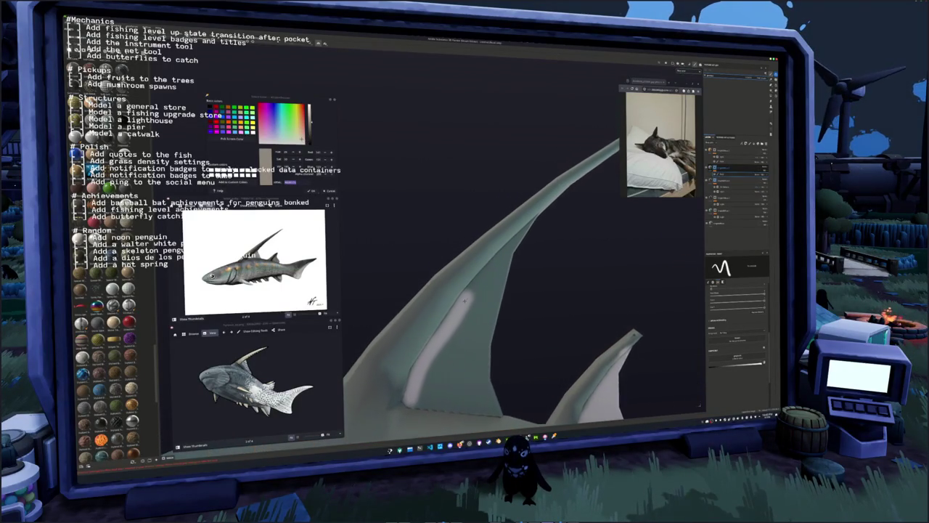
pyautogui.moveTo(468, 304)
pyautogui.mouseDown()
pyautogui.moveTo(531, 222)
pyautogui.moveTo(472, 348)
pyautogui.moveTo(439, 374)
pyautogui.mouseUp()
# Brush light grey onto the big fin's base, then pull back to see the whole shark
pyautogui.scroll(-3, 428, 389)
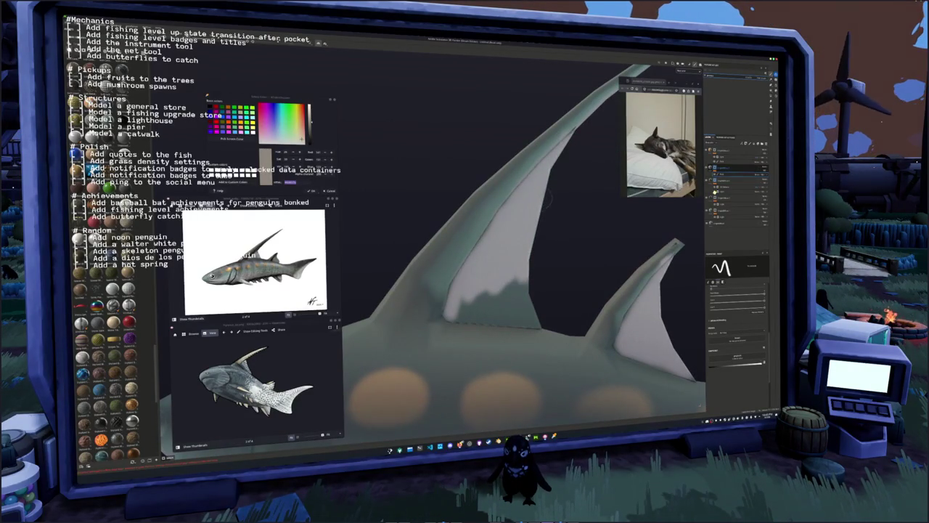
pyautogui.moveTo(534, 283)
pyautogui.mouseDown()
pyautogui.moveTo(494, 299)
pyautogui.moveTo(496, 308)
pyautogui.moveTo(461, 312)
pyautogui.moveTo(537, 316)
pyautogui.mouseUp()
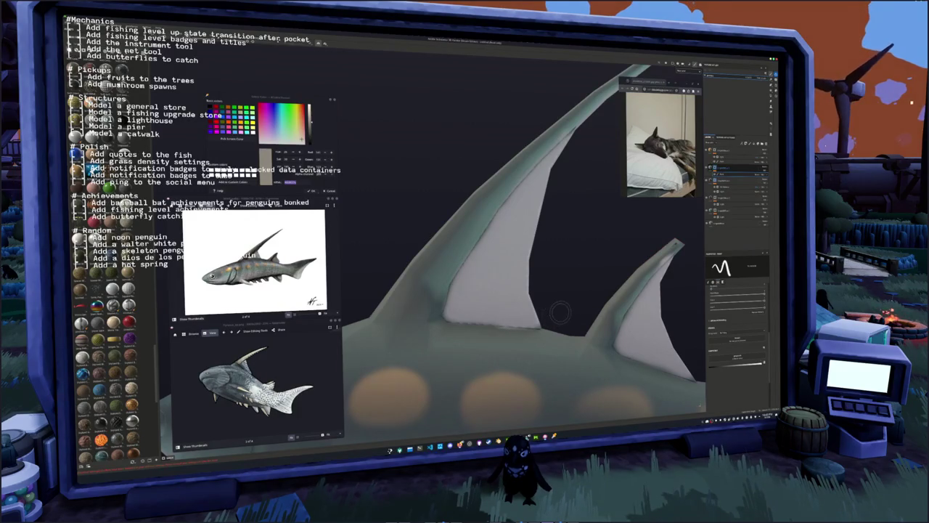
pyautogui.scroll(-8, 556, 313)
pyautogui.moveTo(557, 313)
pyautogui.mouseDown()
pyautogui.moveTo(574, 301)
pyautogui.moveTo(418, 335)
pyautogui.moveTo(544, 364)
pyautogui.moveTo(496, 355)
pyautogui.mouseUp()
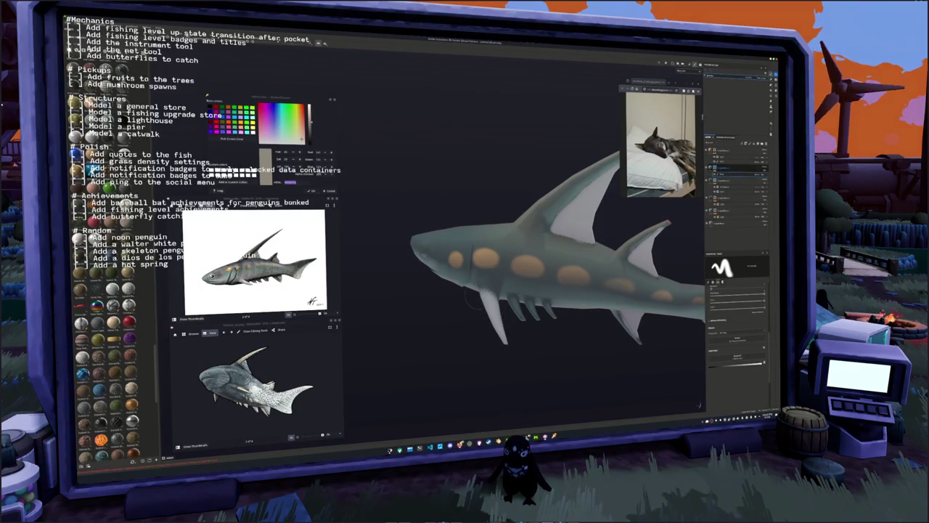
# Inspect the shark's dorsal fins and head in profile, then switch to the penguin game window
pyautogui.scroll(5, 495, 333)
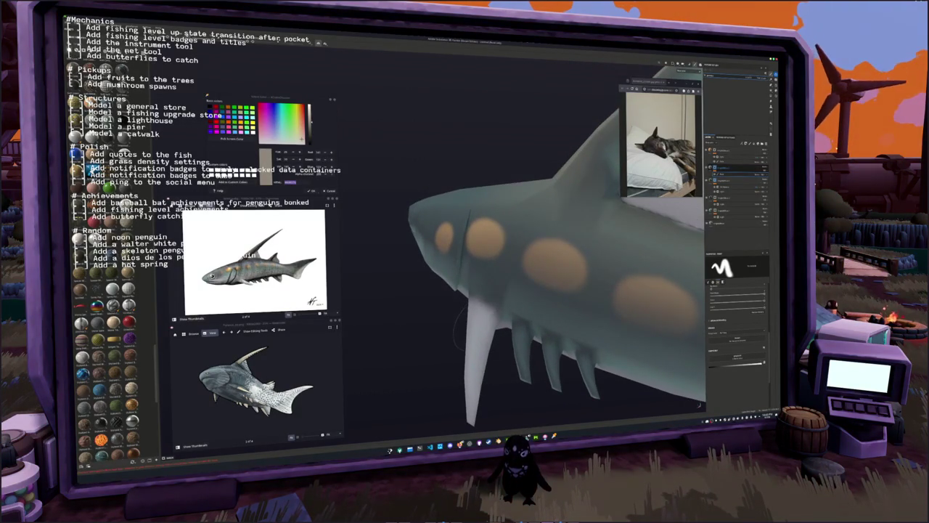
pyautogui.moveTo(475, 347); pyautogui.dragTo(481, 367)
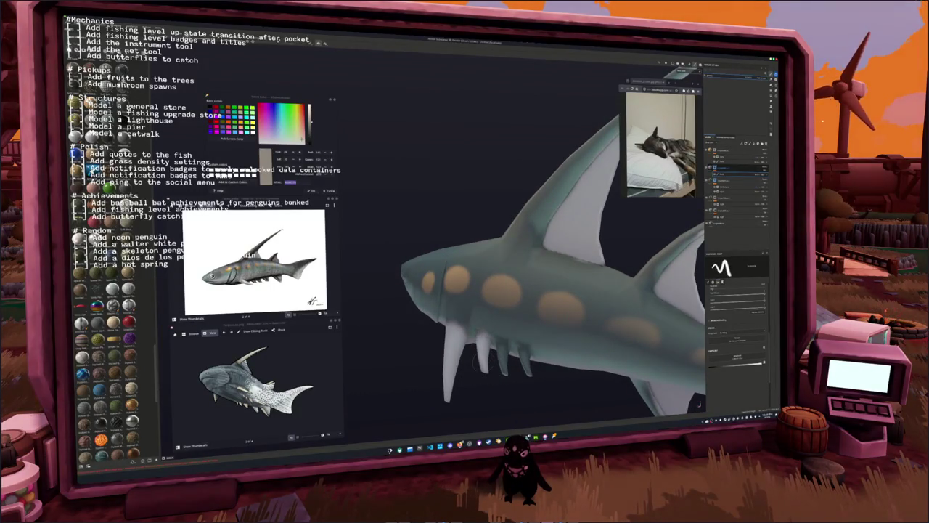
pyautogui.moveTo(501, 369); pyautogui.dragTo(510, 372)
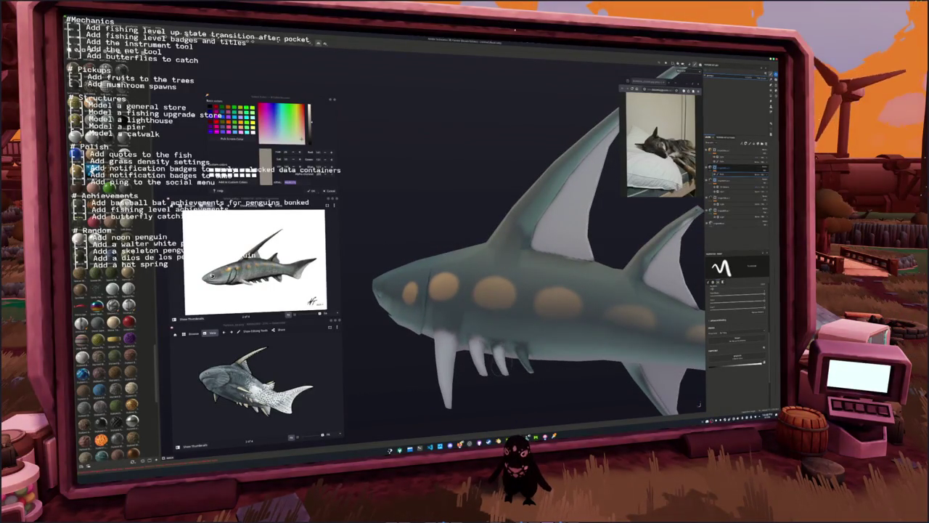
pyautogui.moveTo(500, 373); pyautogui.dragTo(489, 369)
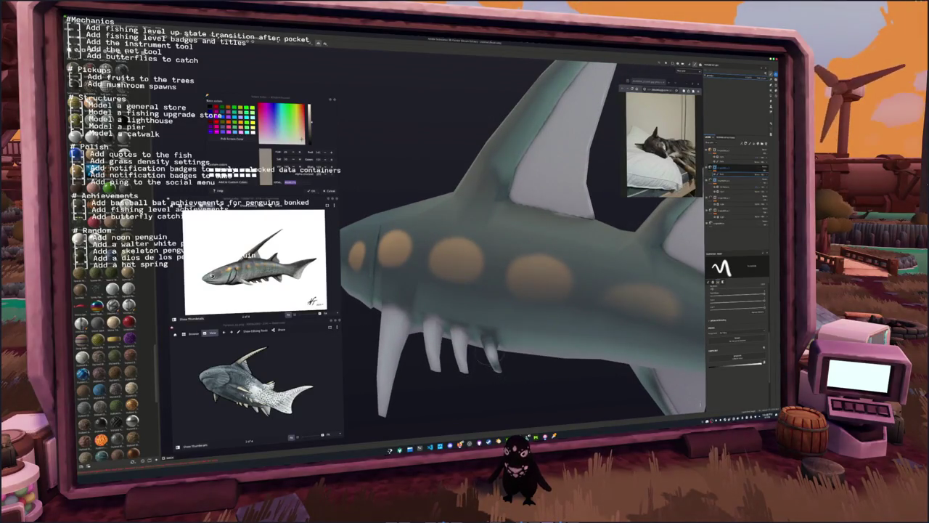
pyautogui.click(546, 448)
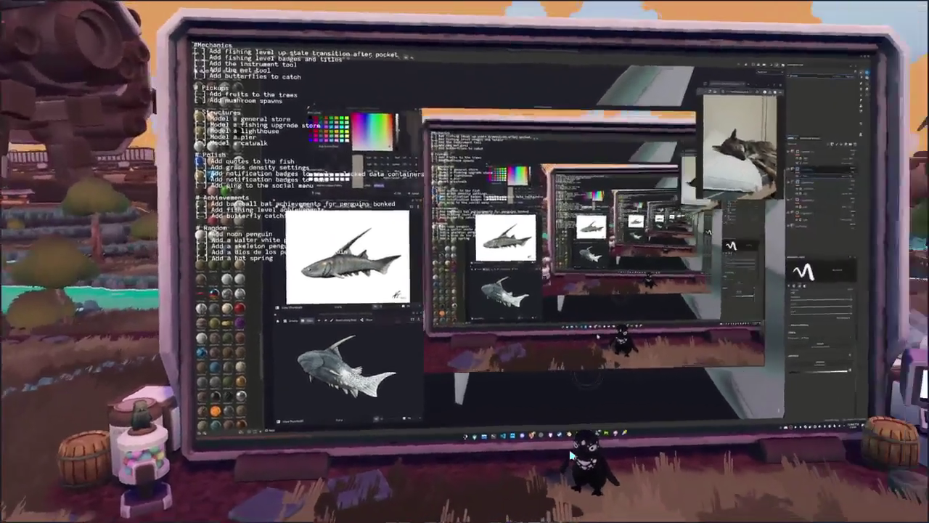
# Open the inventory's Penguin tab and equip the Weird Purple Penguin skin
pyautogui.scroll(5, 571, 455)
pyautogui.scroll(-5, 572, 448)
pyautogui.press('Tab')
pyautogui.click(493, 6)
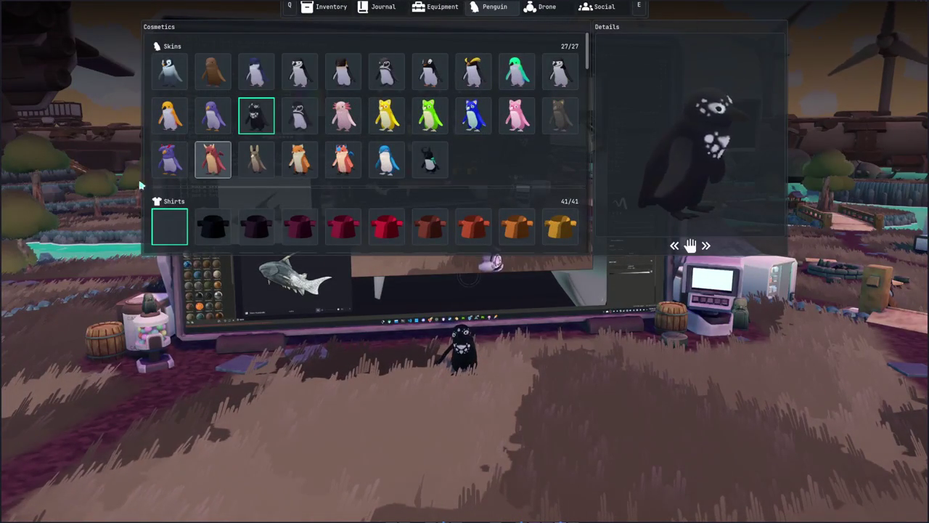
pyautogui.click(169, 159)
# Add a red scarf, green beret and glasses to the penguin, then close the menu
pyautogui.scroll(-5, 218, 203)
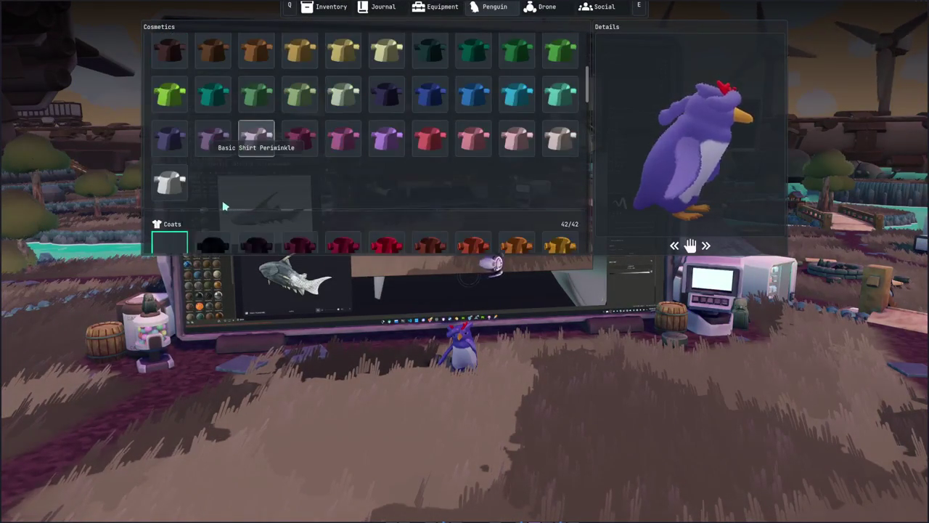
pyautogui.click(211, 204)
pyautogui.scroll(-2, 254, 207)
pyautogui.scroll(-3, 254, 207)
pyautogui.click(210, 182)
pyautogui.scroll(-4, 218, 201)
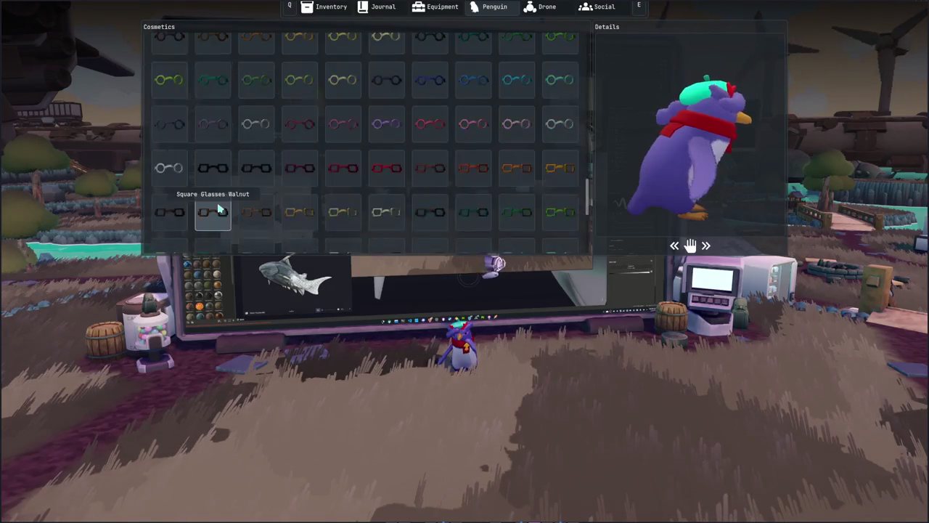
pyautogui.scroll(-1, 218, 210)
pyautogui.click(214, 233)
pyautogui.scroll(-2, 254, 218)
pyautogui.press('Escape')
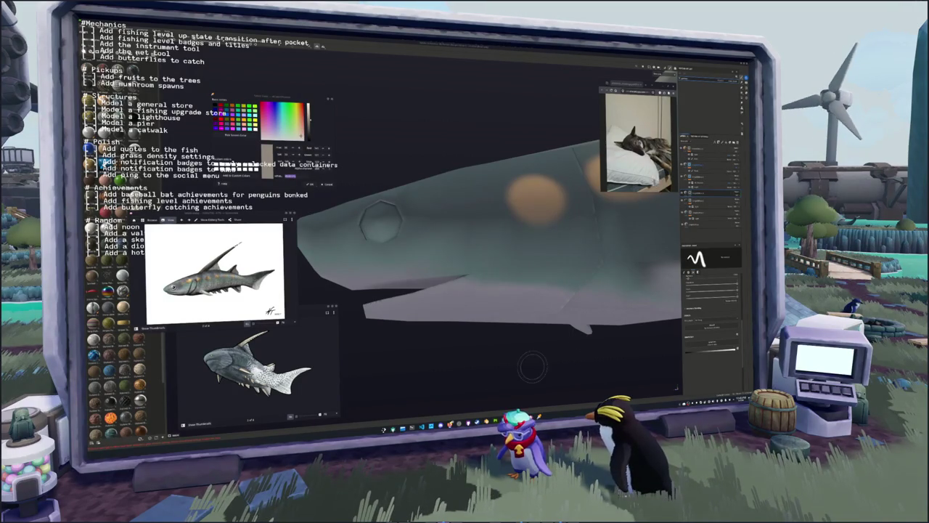
# Add 'penguin' to the OBS to-do list text under Random, then return to Substance Painter
pyautogui.click(462, 381)
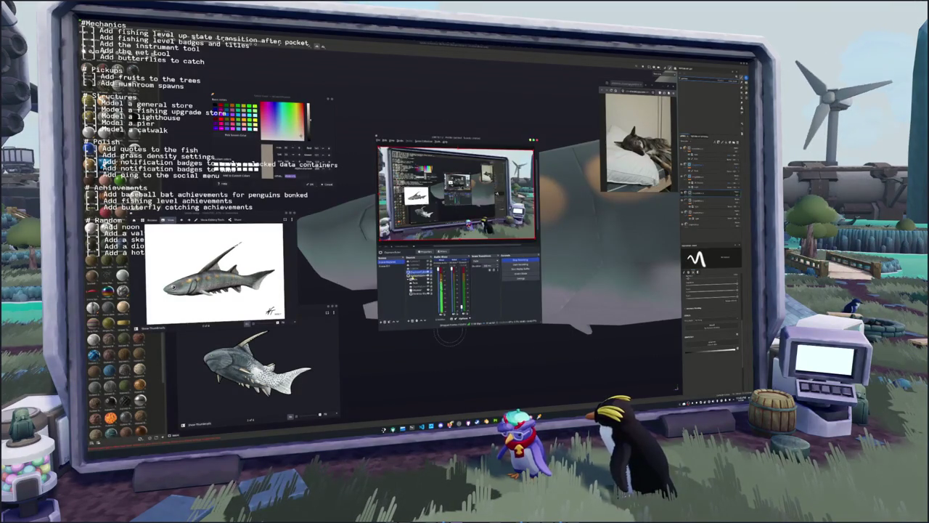
pyautogui.doubleClick(418, 261)
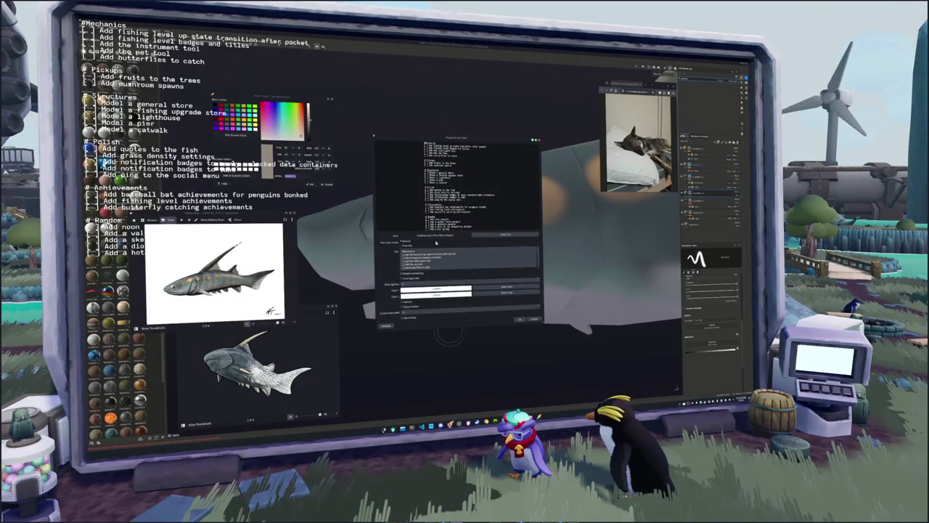
pyautogui.scroll(-3, 465, 260)
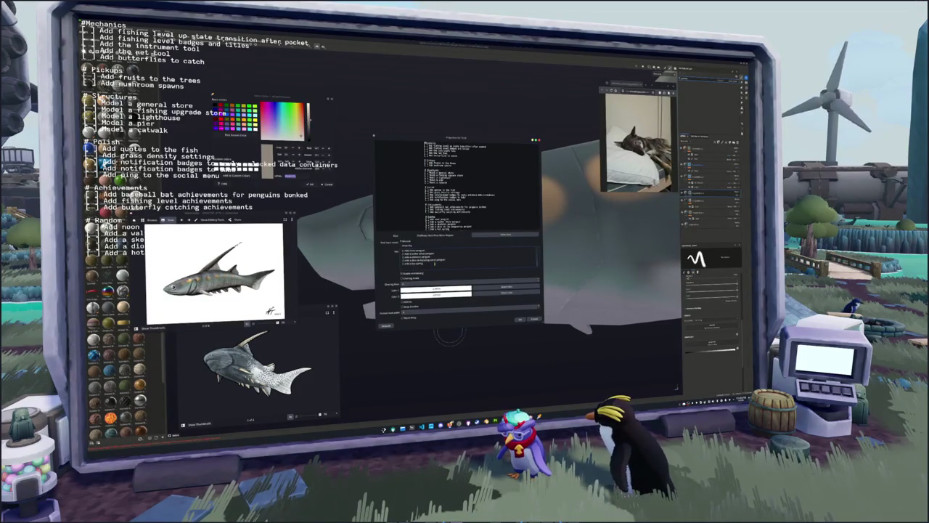
pyautogui.write(' penguin')
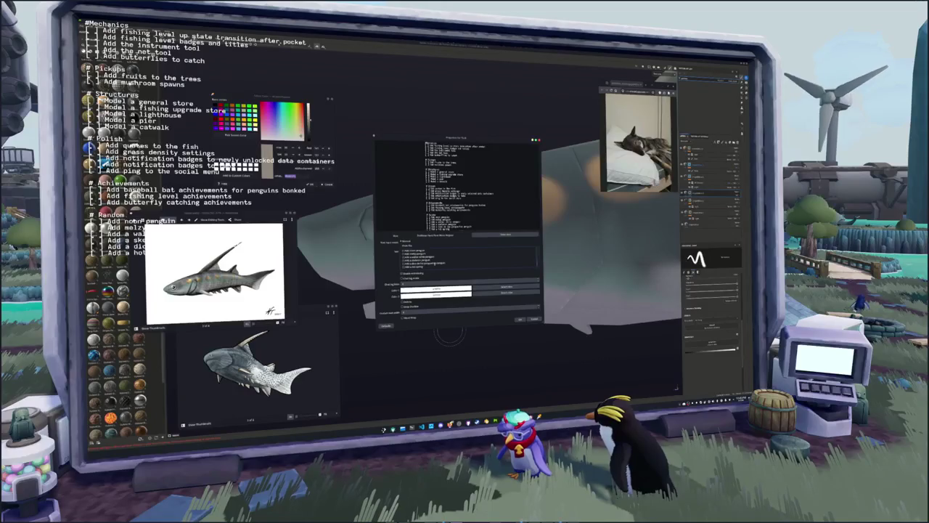
pyautogui.click(521, 319)
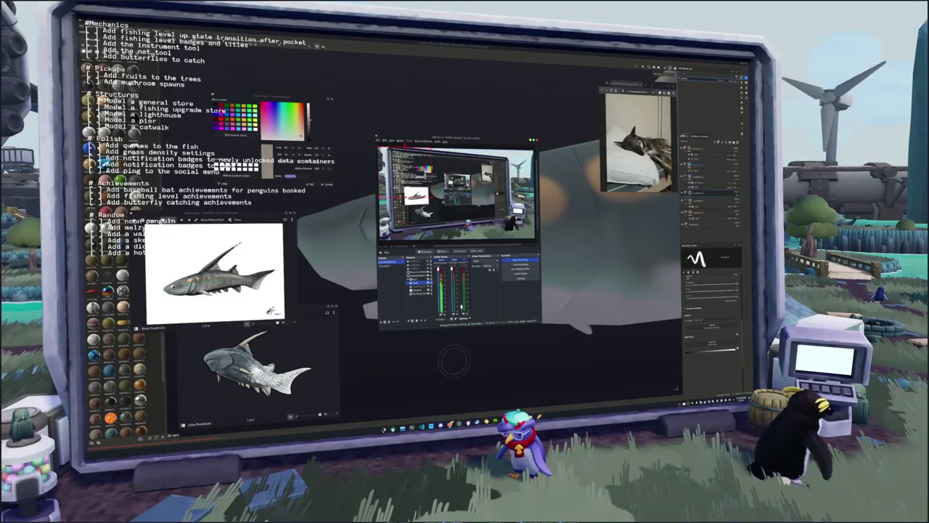
pyautogui.click(453, 361)
pyautogui.moveTo(354, 218); pyautogui.dragTo(369, 324)
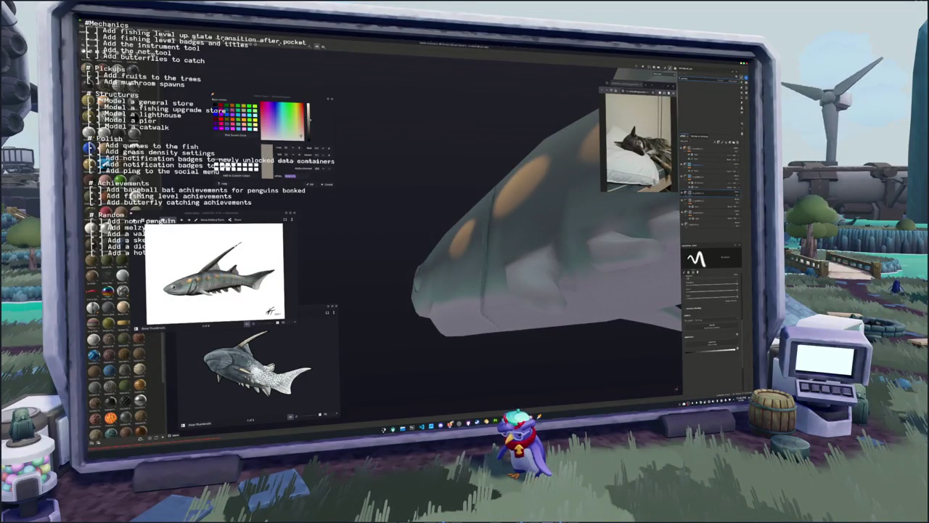
pyautogui.moveTo(490, 336); pyautogui.dragTo(533, 331)
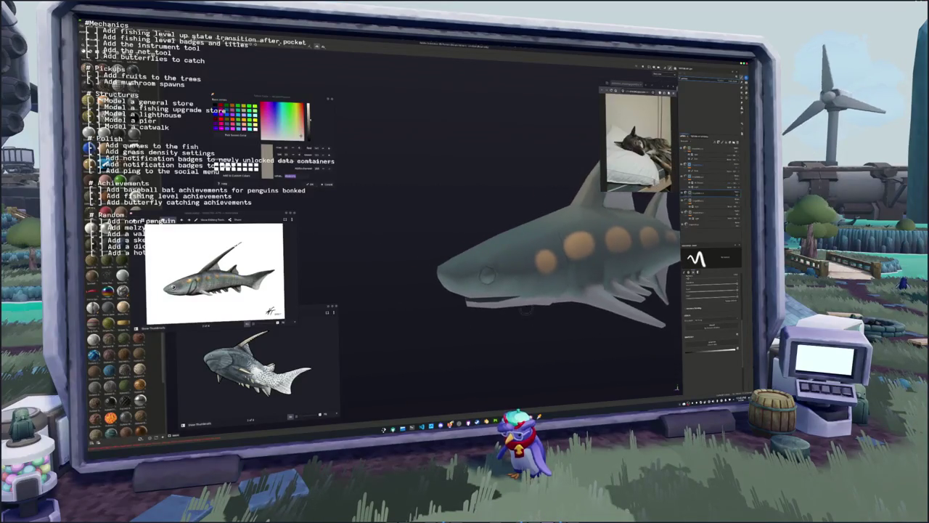
pyautogui.scroll(5, 493, 247)
pyautogui.moveTo(494, 247); pyautogui.dragTo(533, 231)
pyautogui.scroll(-3, 494, 246)
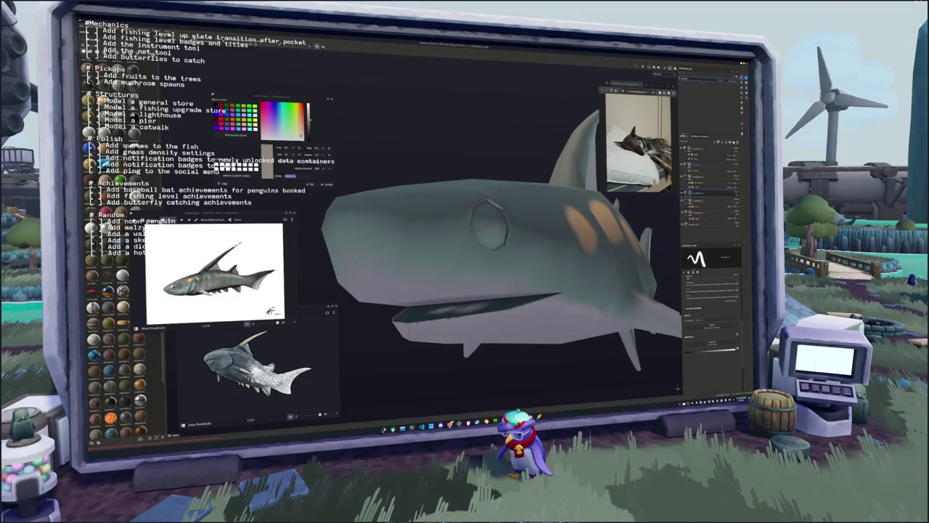
pyautogui.scroll(5, 494, 247)
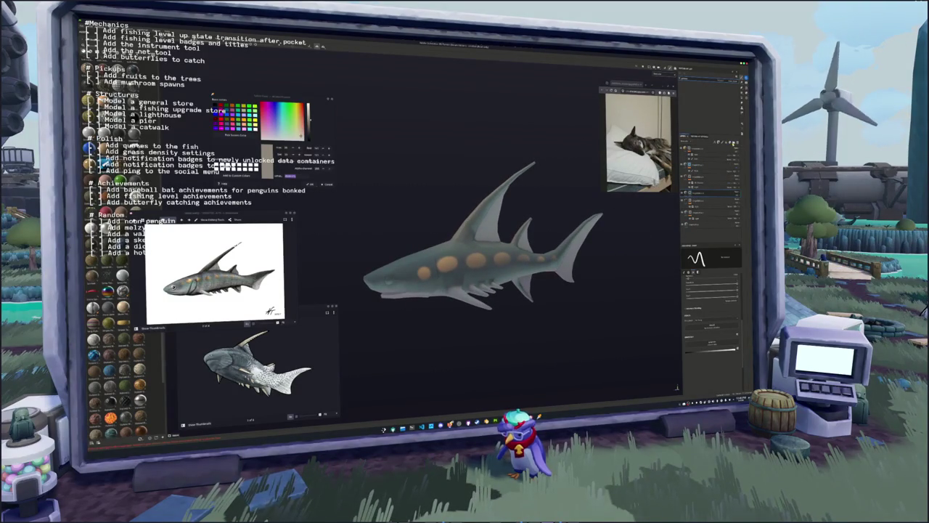
# Add a fill layer over the shark and set its colour to black
pyautogui.click(708, 144)
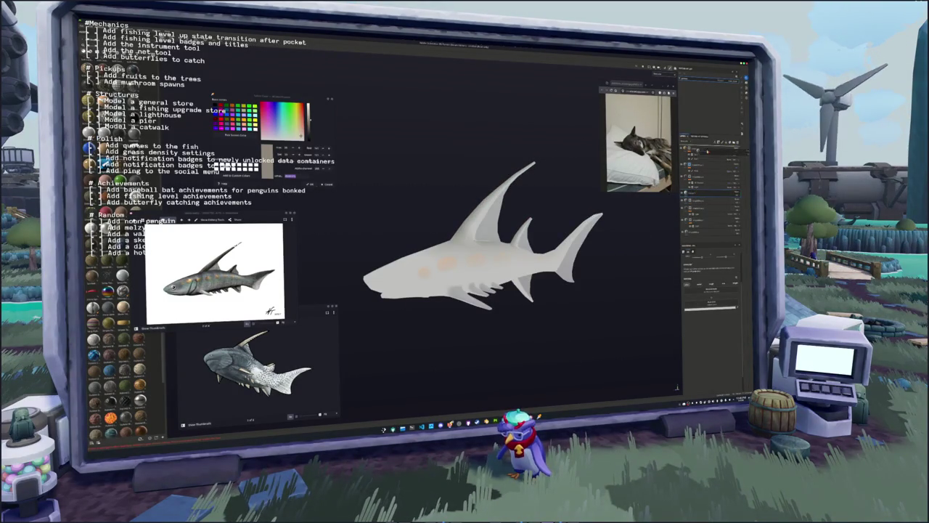
pyautogui.click(711, 309)
pyautogui.click(712, 347)
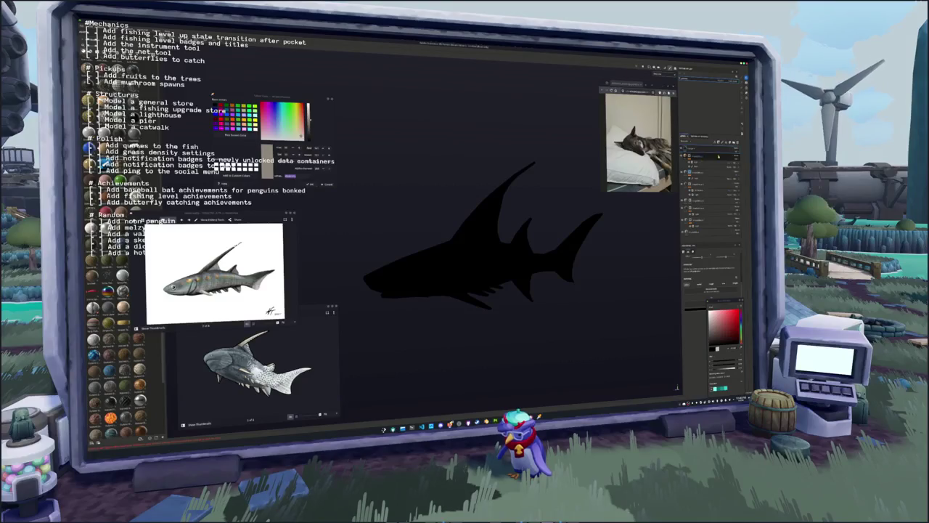
# Give the layer a black mask with a fill using a stripe grayscale pattern
pyautogui.click(733, 149)
pyautogui.click(739, 201)
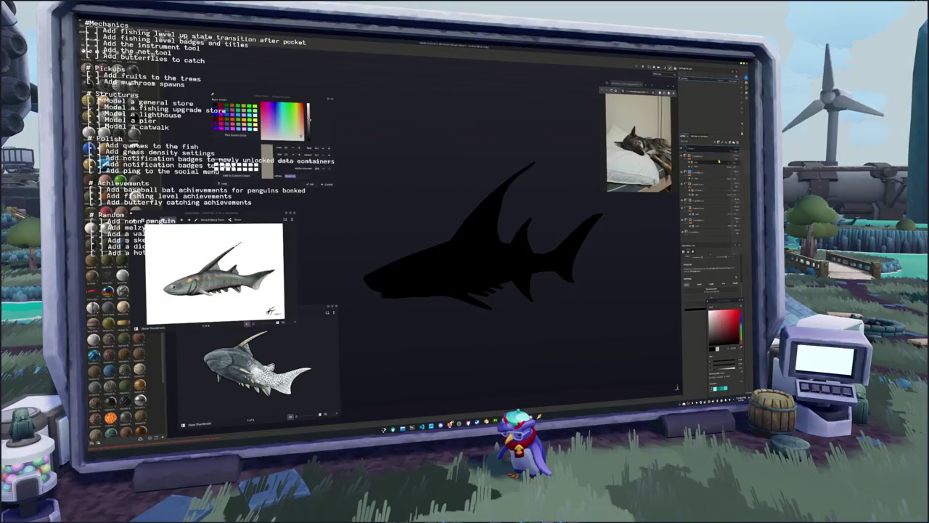
pyautogui.click(718, 154)
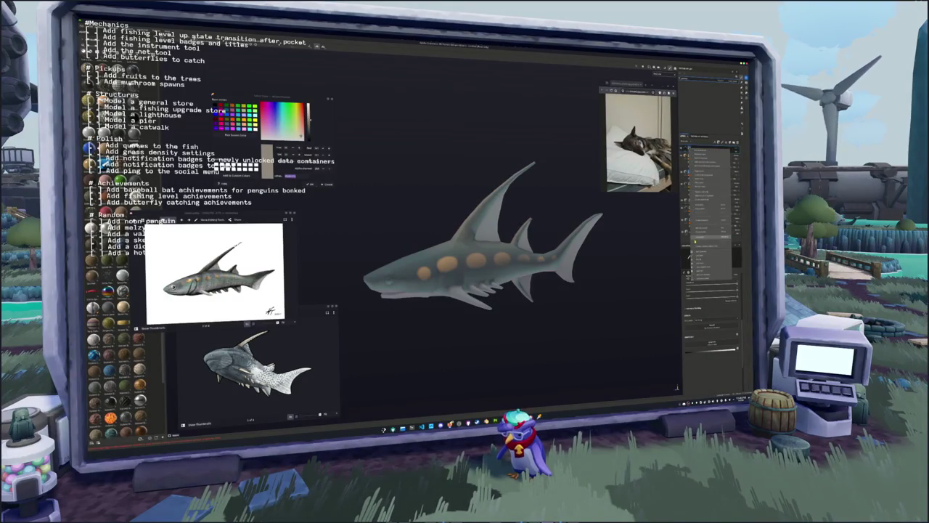
pyautogui.click(699, 259)
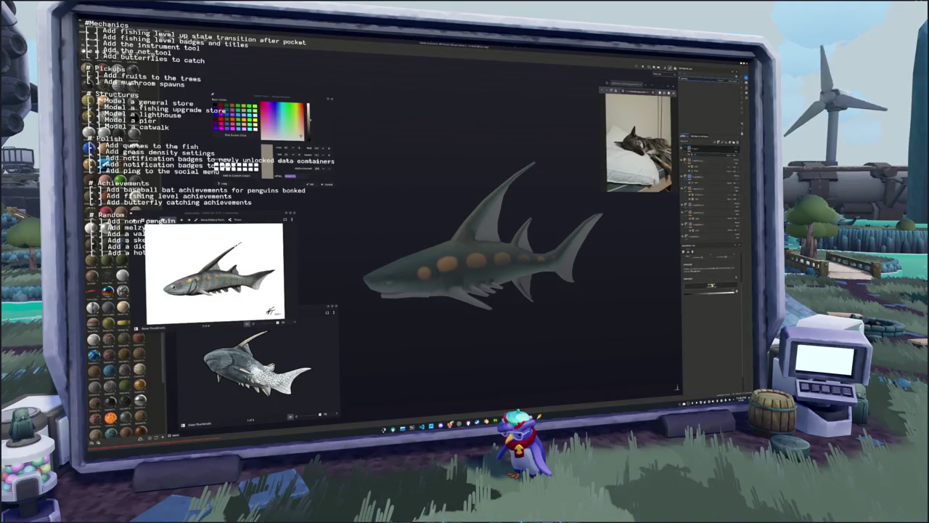
pyautogui.click(715, 285)
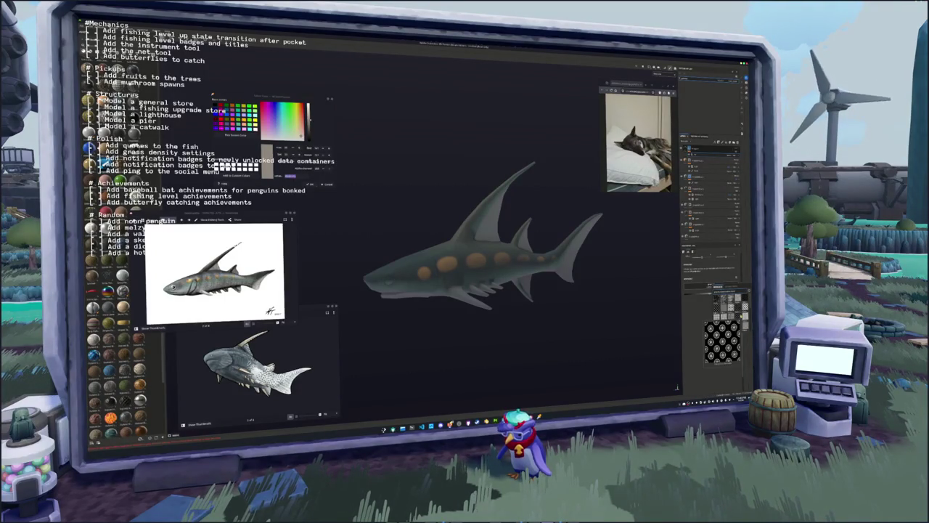
pyautogui.click(729, 340)
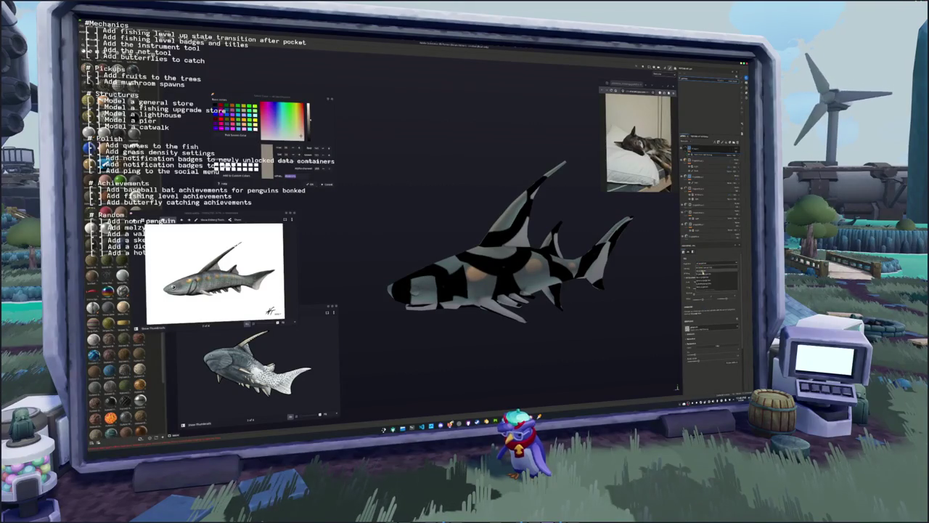
# Expand the stripe pattern's parameters and adjust its slider so the mask forms fine scales
pyautogui.scroll(-1, 708, 338)
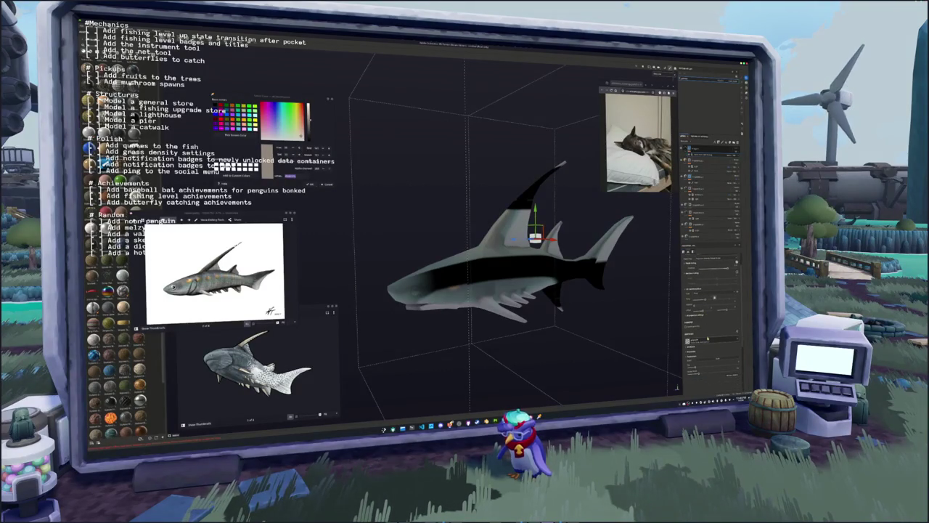
pyautogui.click(703, 320)
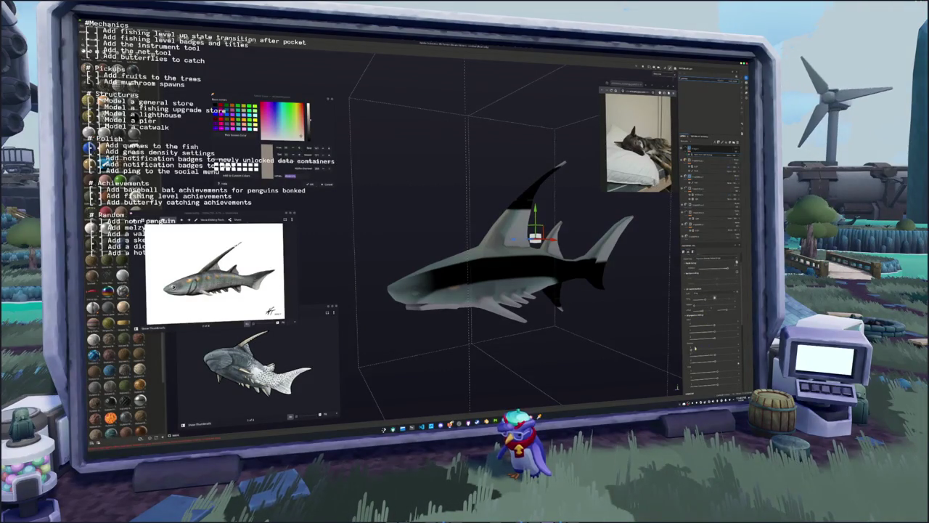
pyautogui.moveTo(691, 351); pyautogui.dragTo(729, 356)
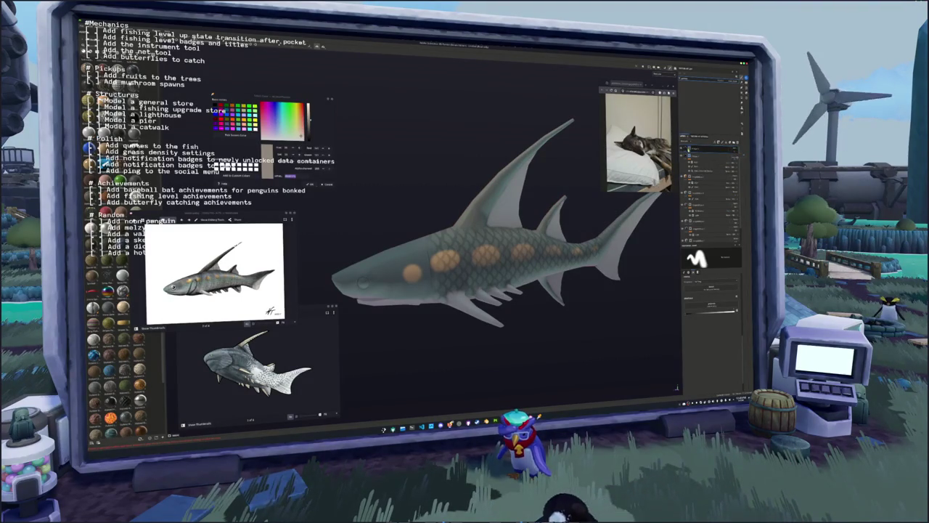
# Add a new layer to the shark's stack and inspect the shark from several angles
pyautogui.rightClick(691, 148)
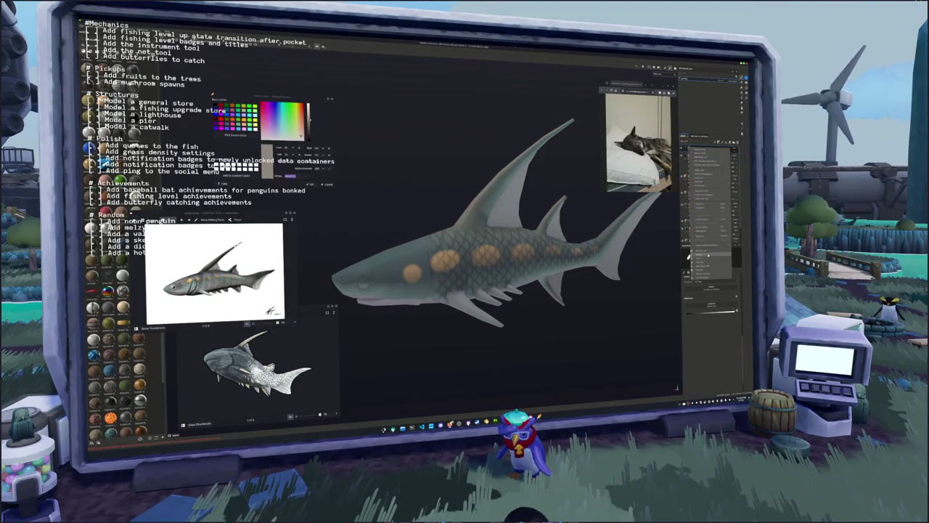
pyautogui.click(708, 253)
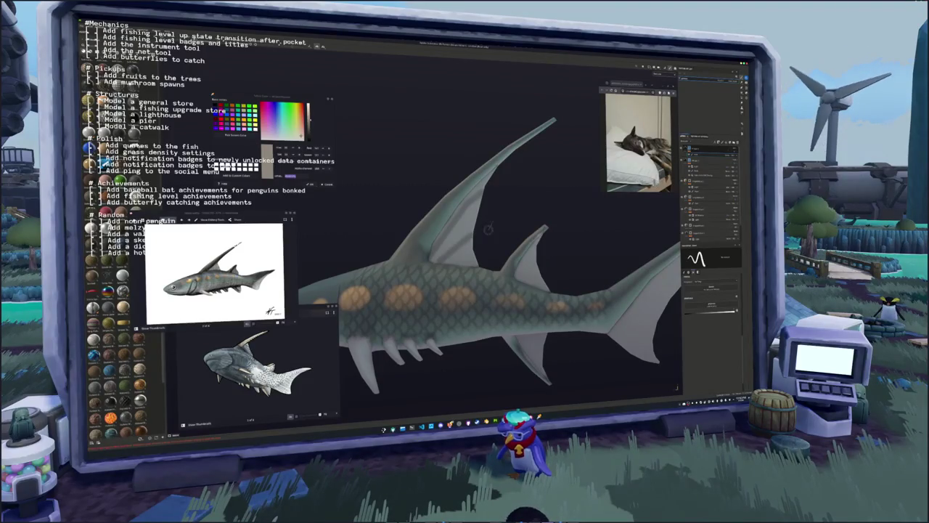
pyautogui.moveTo(508, 250); pyautogui.dragTo(477, 221)
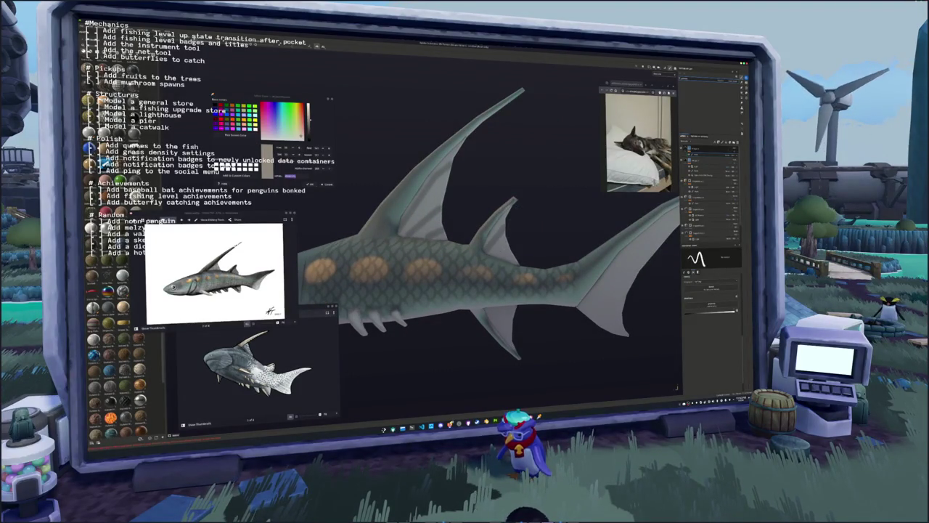
pyautogui.moveTo(512, 244)
pyautogui.mouseDown()
pyautogui.moveTo(407, 255)
pyautogui.moveTo(454, 246)
pyautogui.moveTo(440, 275)
pyautogui.mouseUp()
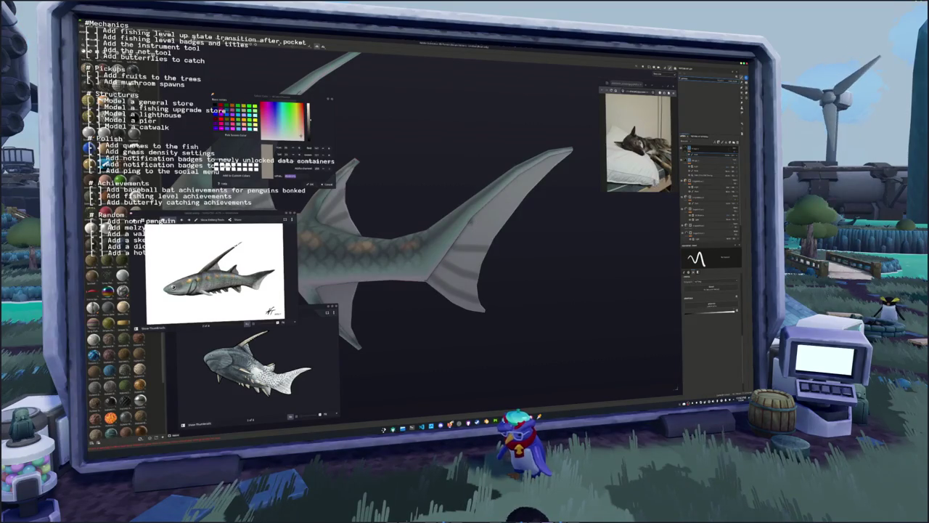
pyautogui.moveTo(490, 220); pyautogui.dragTo(480, 254)
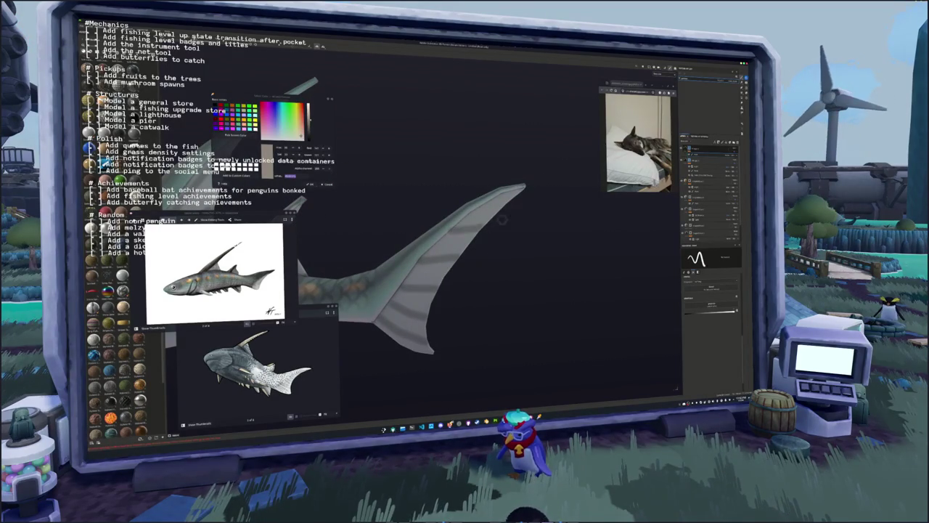
pyautogui.moveTo(479, 209)
pyautogui.mouseDown()
pyautogui.moveTo(467, 262)
pyautogui.moveTo(450, 260)
pyautogui.moveTo(465, 239)
pyautogui.moveTo(475, 246)
pyautogui.moveTo(466, 253)
pyautogui.moveTo(499, 258)
pyautogui.moveTo(481, 379)
pyautogui.mouseUp()
pyautogui.click(712, 225)
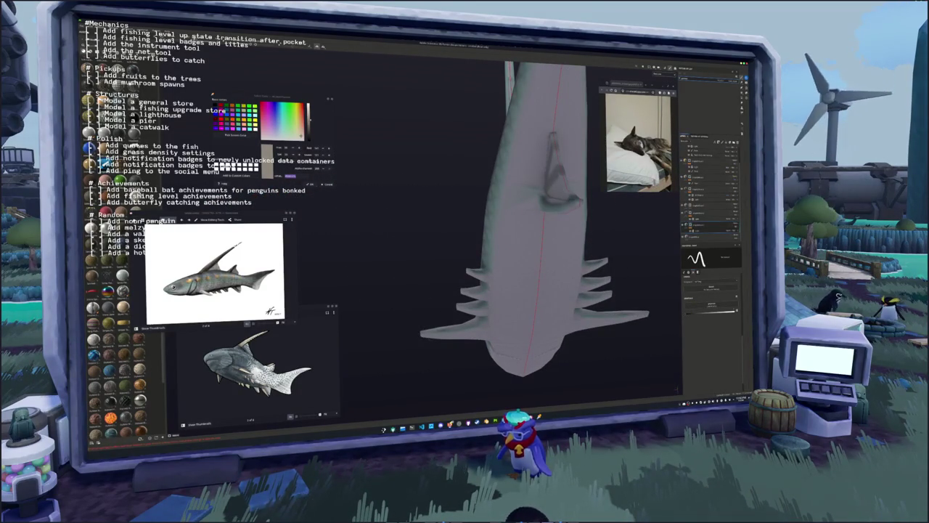
# Reselect the new layer and expand it to show its contents
pyautogui.click(711, 213)
pyautogui.click(712, 213)
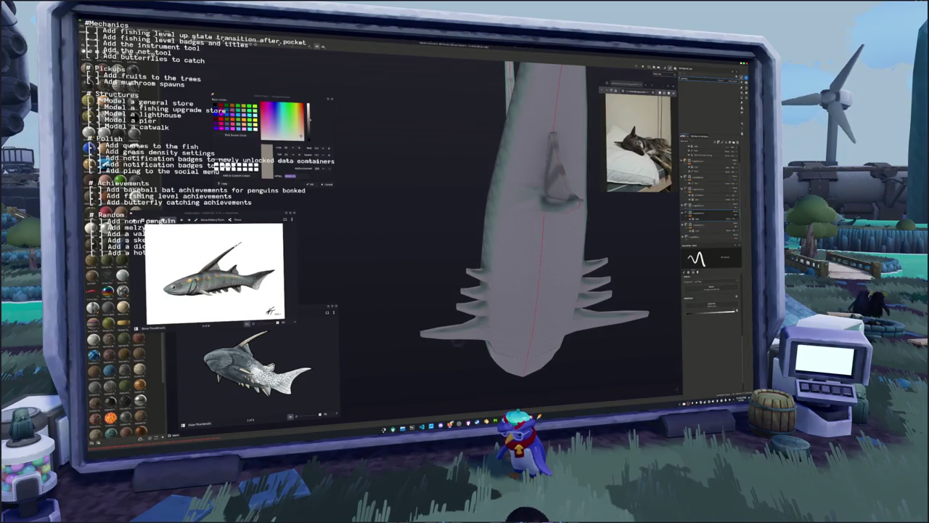
pyautogui.click(712, 231)
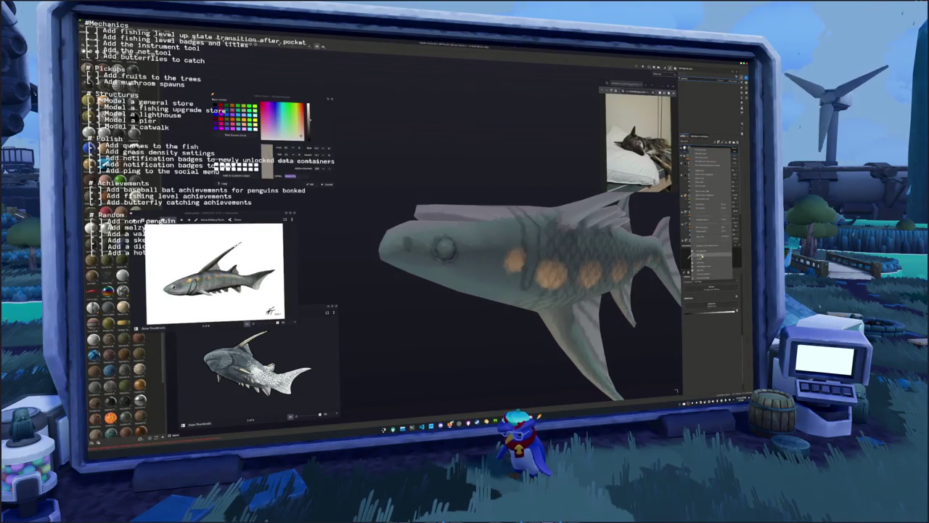
# Paint a white dab on the eye and add a Stroke effect for a black pupil with a white ring
pyautogui.scroll(5, 490, 272)
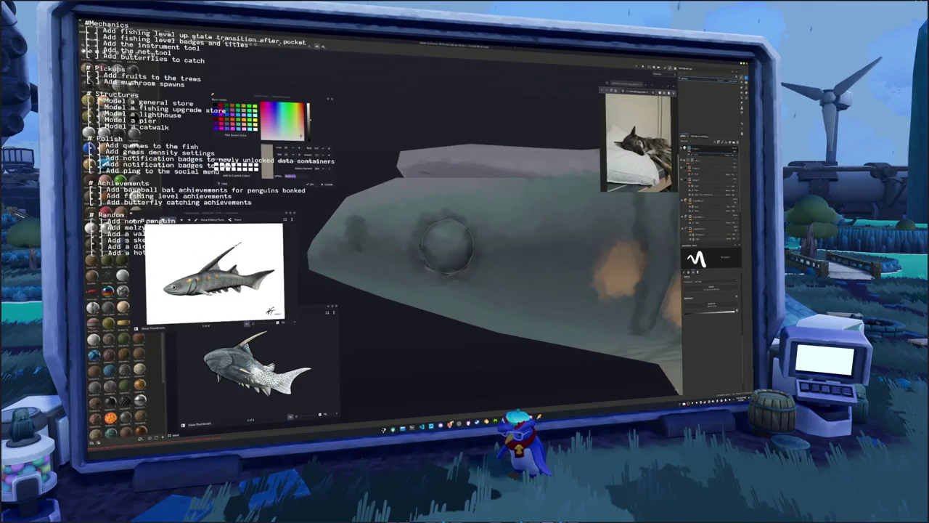
pyautogui.click(446, 247)
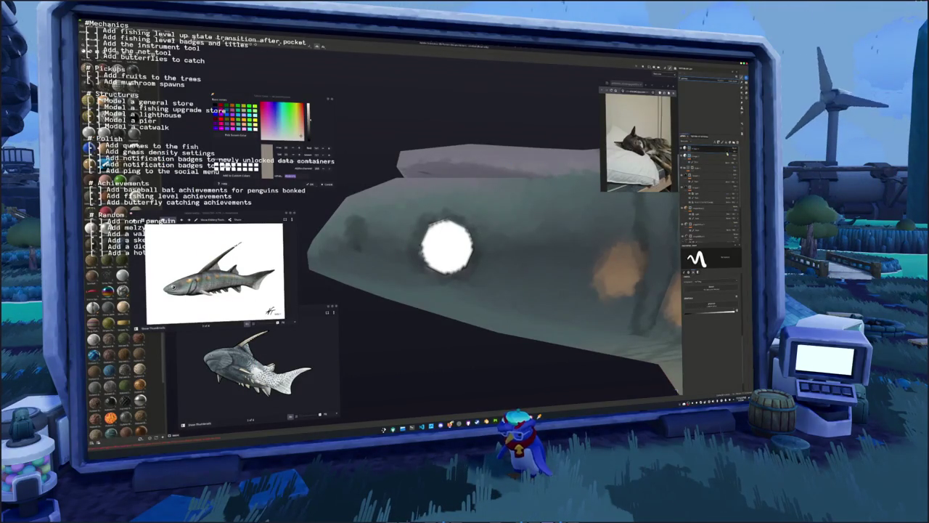
pyautogui.click(708, 154)
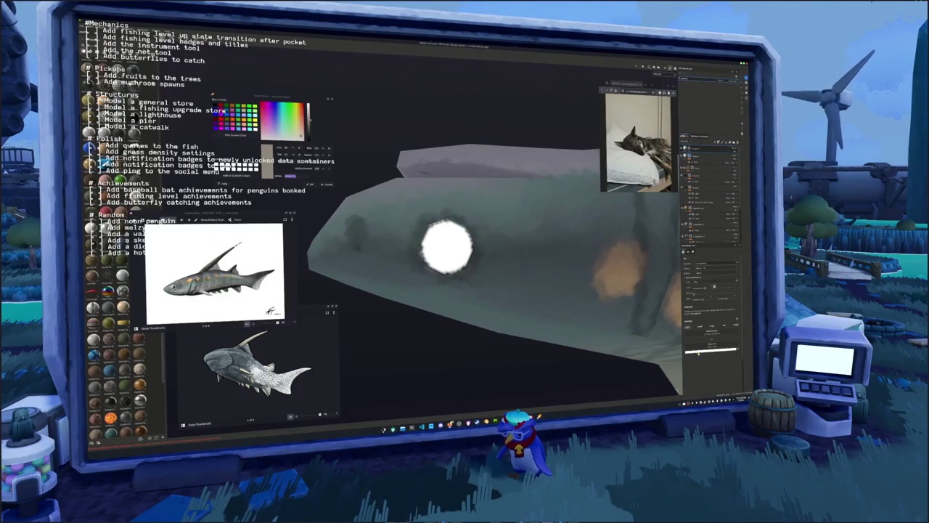
pyautogui.click(716, 333)
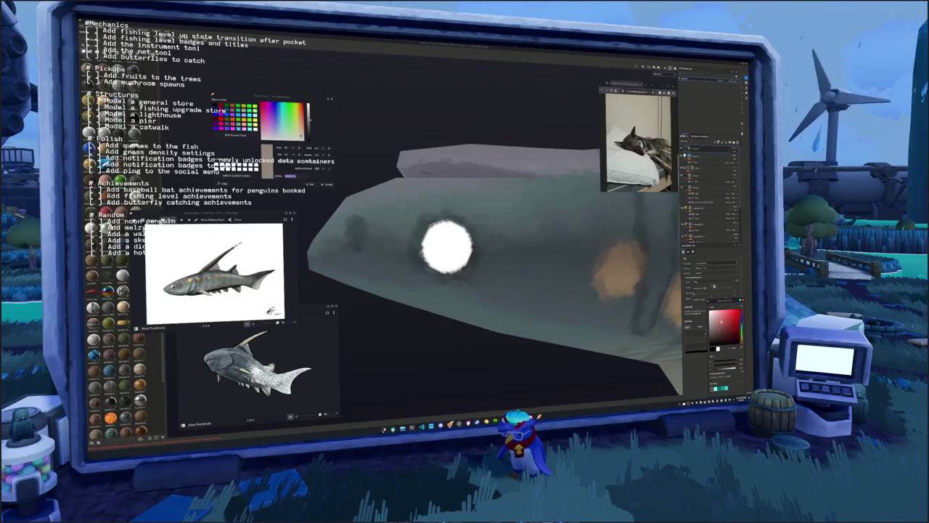
pyautogui.rightClick(691, 255)
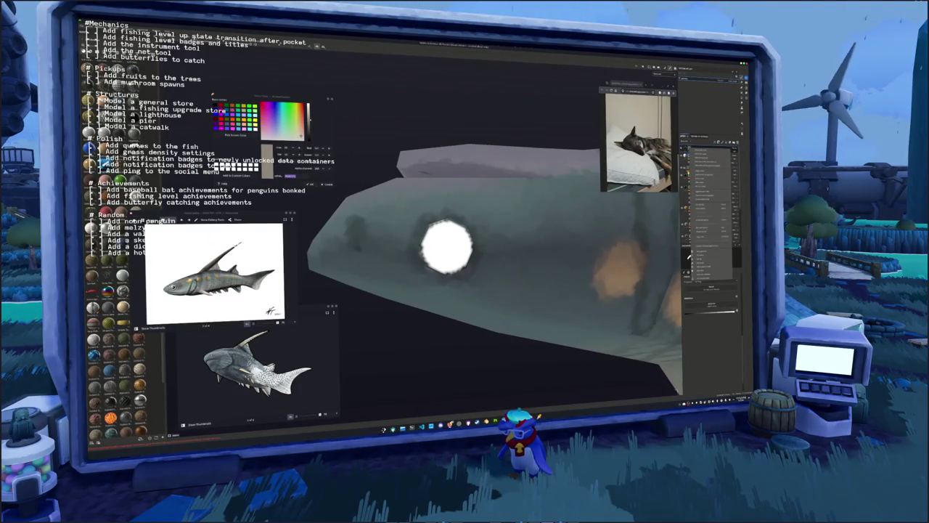
pyautogui.click(692, 255)
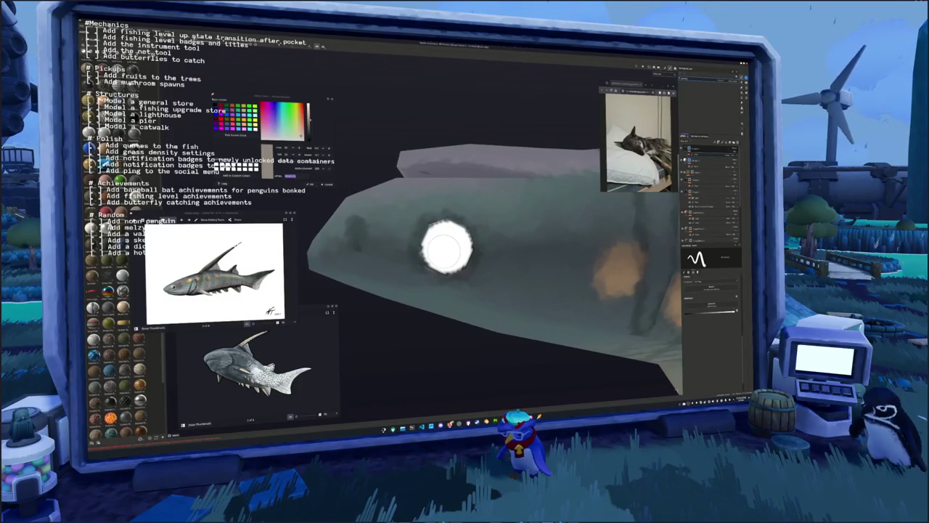
pyautogui.hotkey('ctrl', 'z')
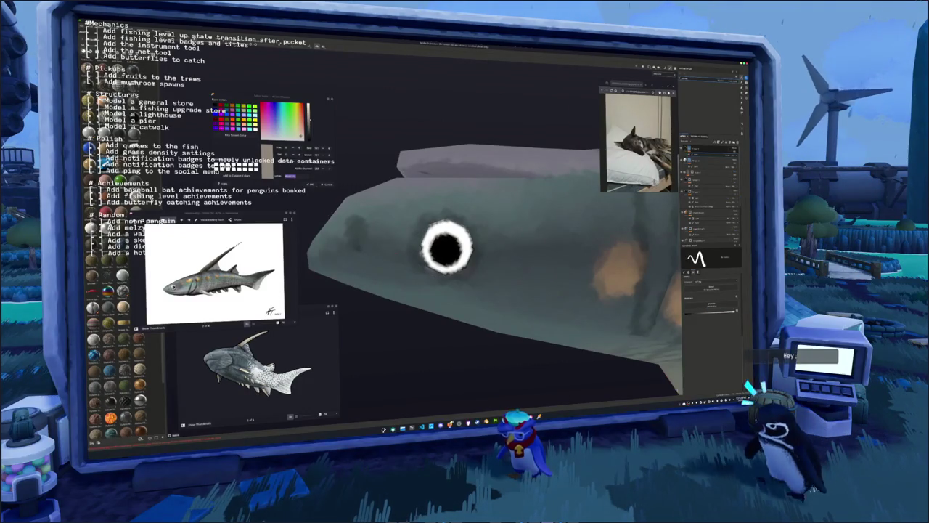
# Zoom out to view the whole fish and save the project
pyautogui.scroll(-5, 542, 320)
pyautogui.moveTo(508, 319)
pyautogui.mouseDown()
pyautogui.moveTo(543, 320)
pyautogui.moveTo(457, 331)
pyautogui.moveTo(450, 340)
pyautogui.mouseUp()
pyautogui.scroll(-3, 442, 333)
pyautogui.hotkey('ctrl', 's')
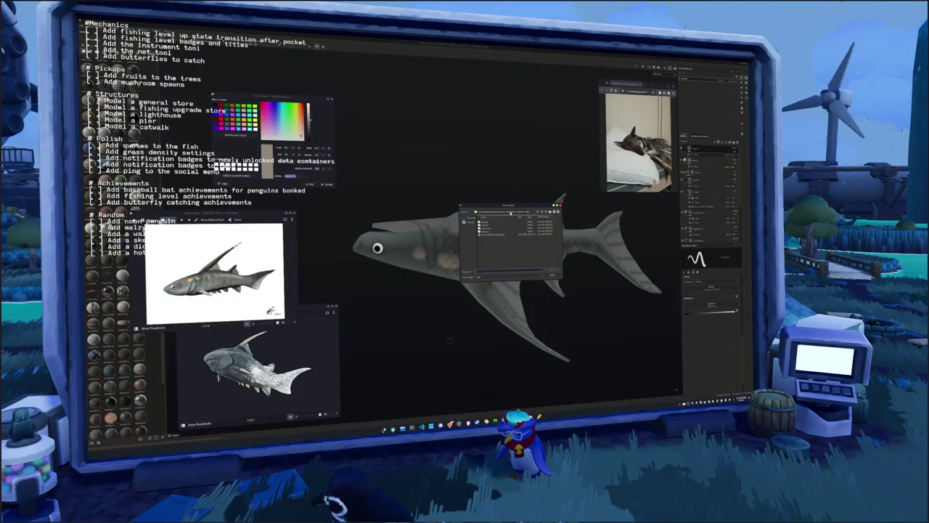
# Save the project into the target folder and open Export Textures with Ctrl+Shift+E
pyautogui.doubleClick(511, 236)
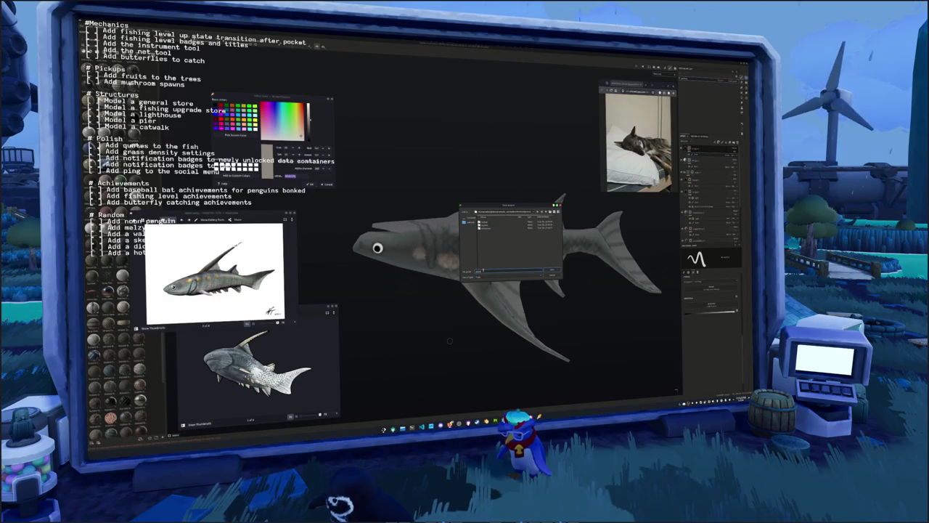
pyautogui.press('Return')
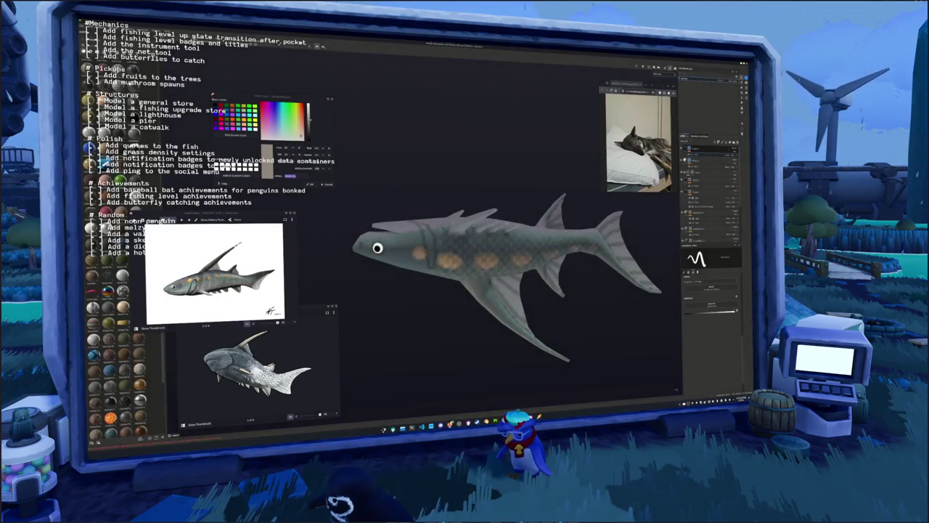
pyautogui.hotkey('ctrl', 'shift', 'e')
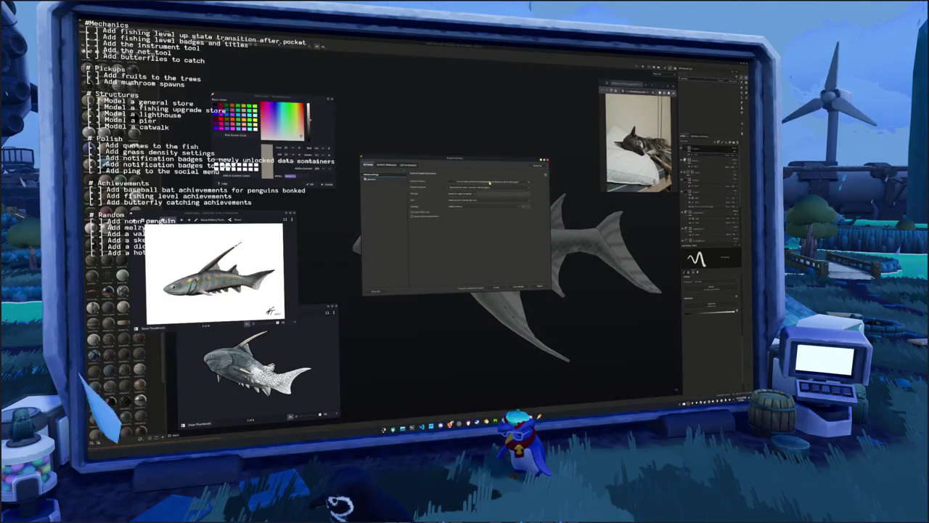
# Choose a new output folder in Export Textures and export the fish's texture maps
pyautogui.click(454, 190)
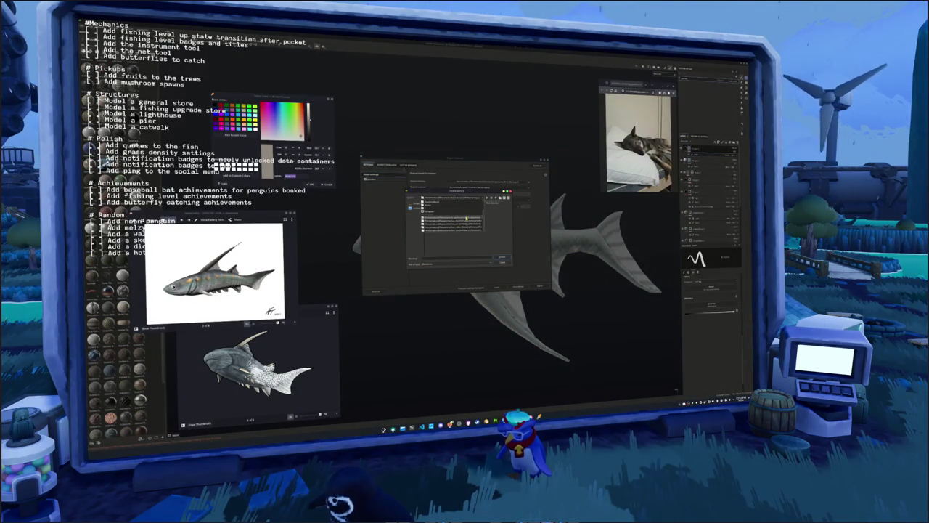
pyautogui.click(498, 200)
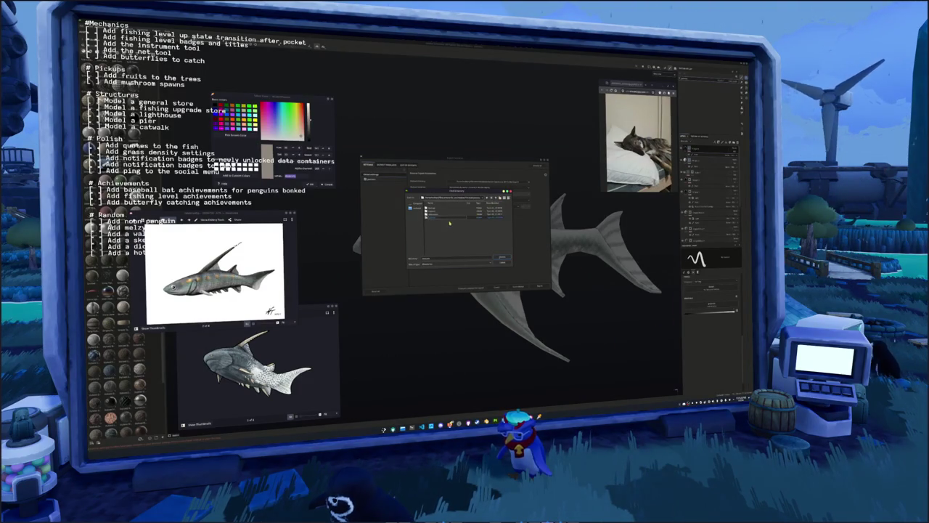
pyautogui.click(501, 258)
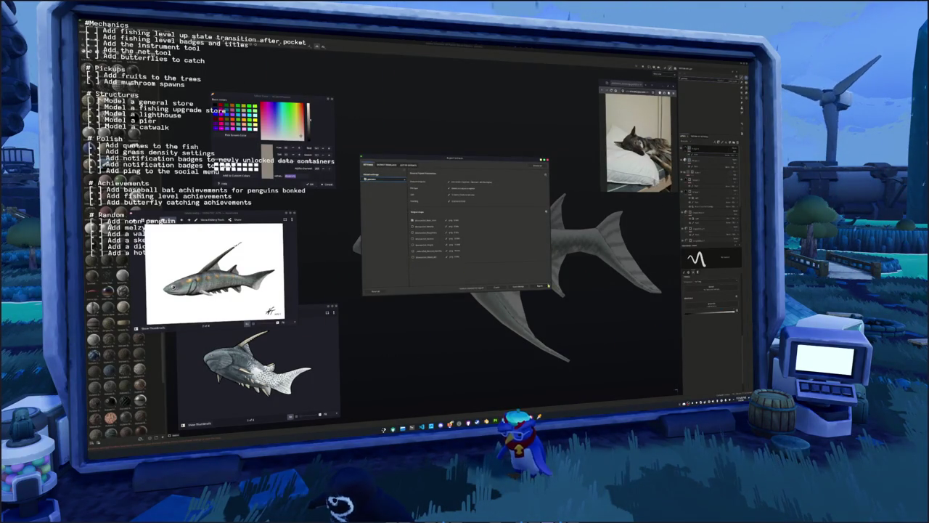
pyautogui.click(543, 286)
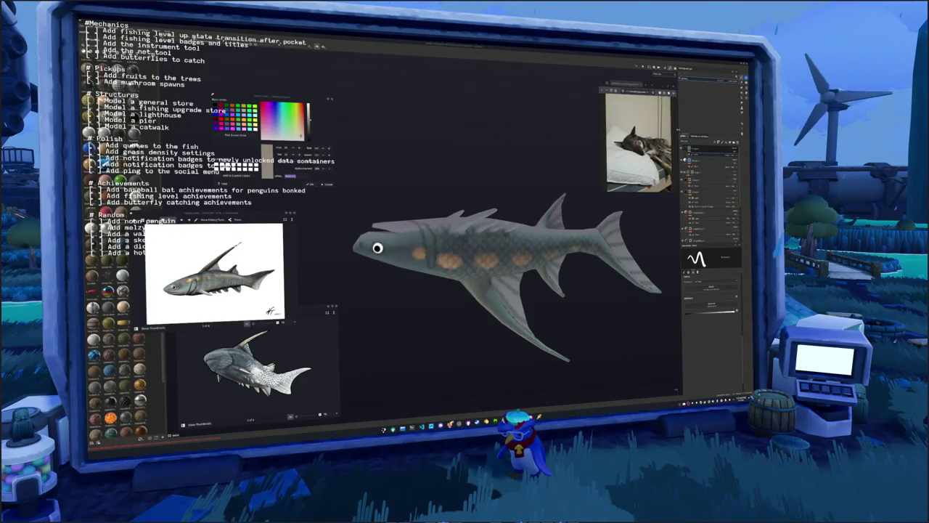
# Rotate the fish in the viewport to turn its head toward the viewer
pyautogui.moveTo(595, 323); pyautogui.dragTo(566, 328)
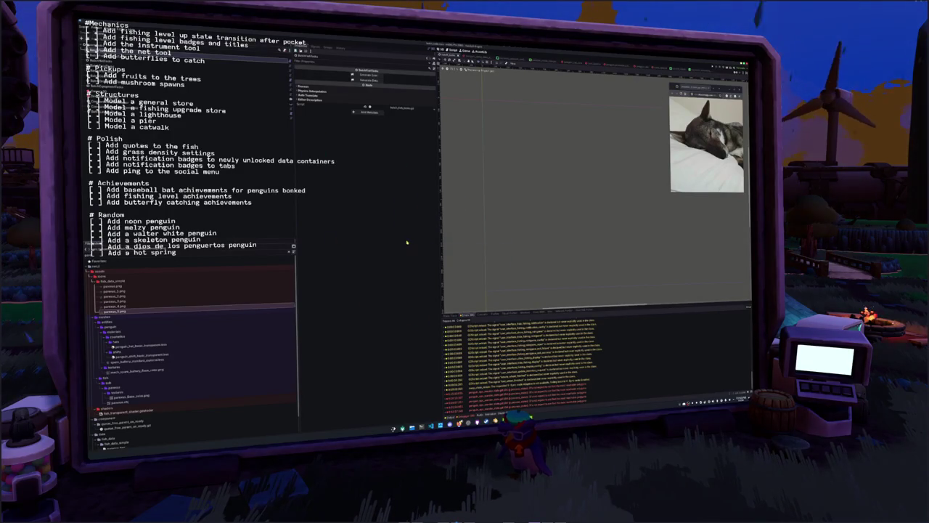
# Hide the Output panel with F8 and run the penguin game with F5
pyautogui.press('F8')
pyautogui.press('F5')
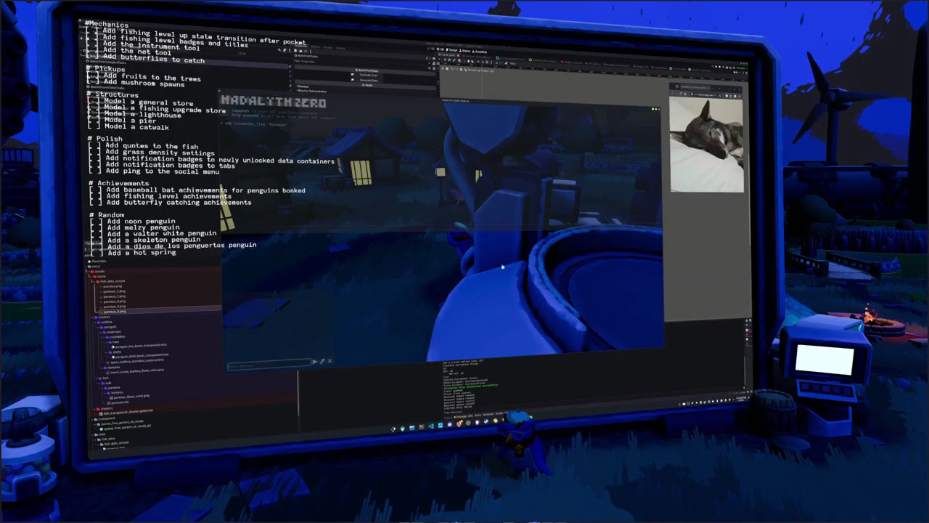
# Dismiss the console, then open and close the inventory to check the new shark
pyautogui.press('Return')
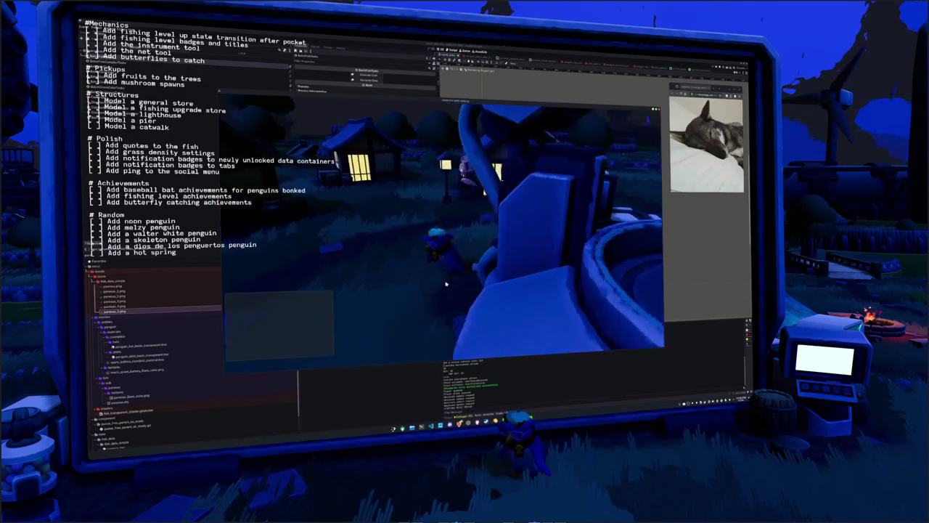
pyautogui.press('i')
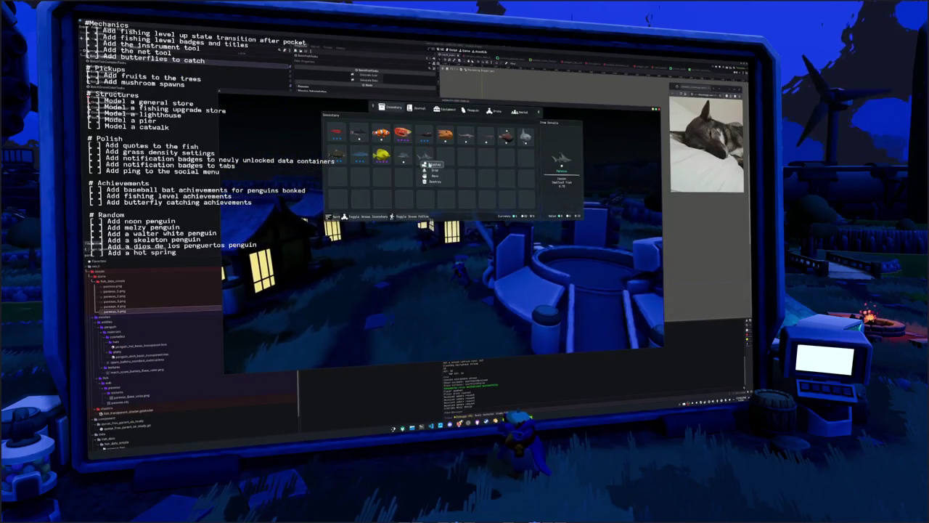
pyautogui.press('i')
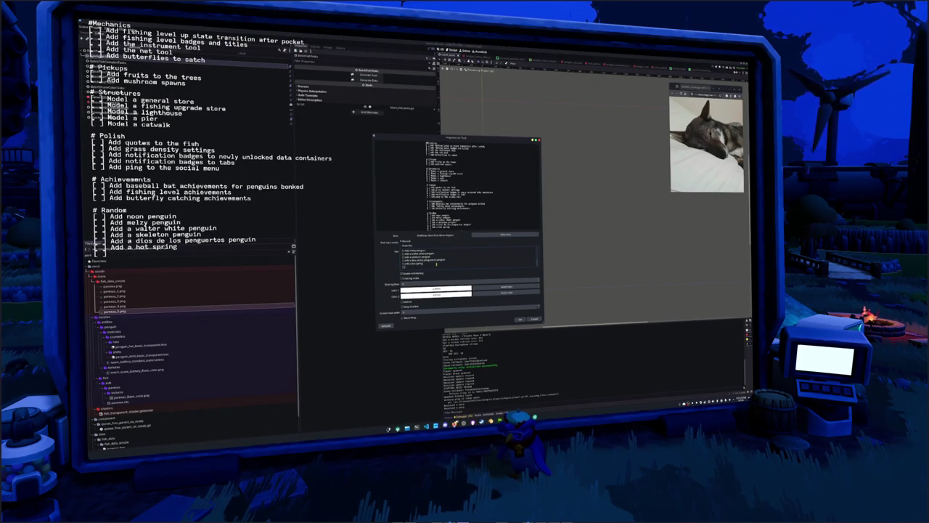
# Add 'pendro drone' under Random in the OBS to-do text and apply the change
pyautogui.write('Adpendro drone')
pyautogui.scroll(1, 424, 260)
pyautogui.scroll(-1, 424, 259)
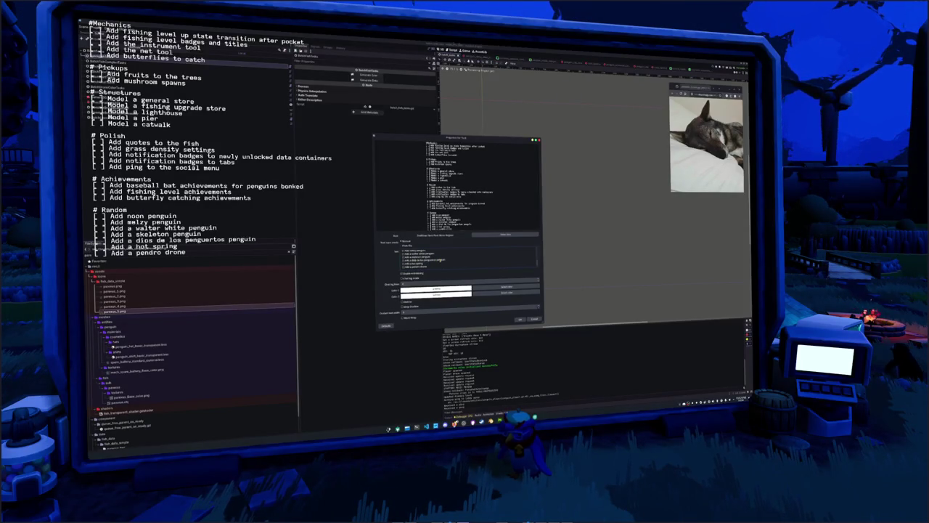
pyautogui.click(521, 319)
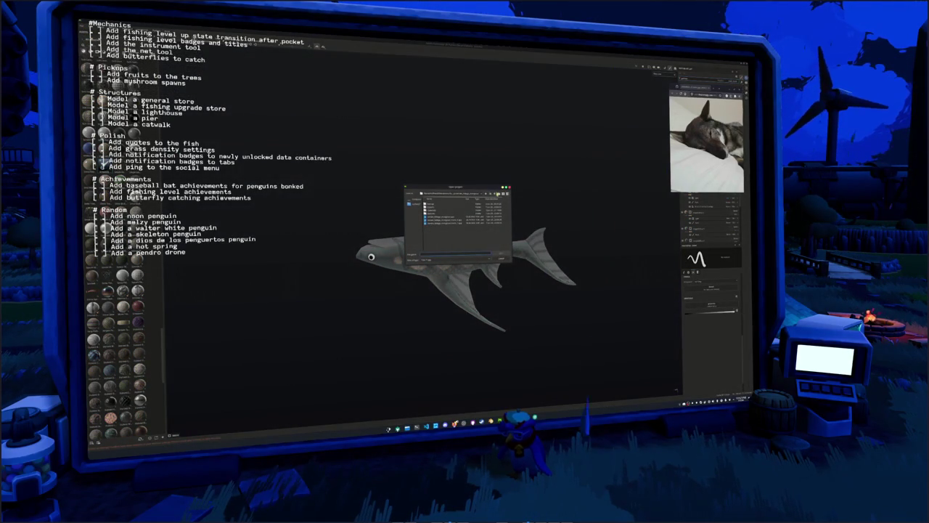
# Go to the project folder, open the project file, and dismiss the follow-up prompt
pyautogui.press('Return')
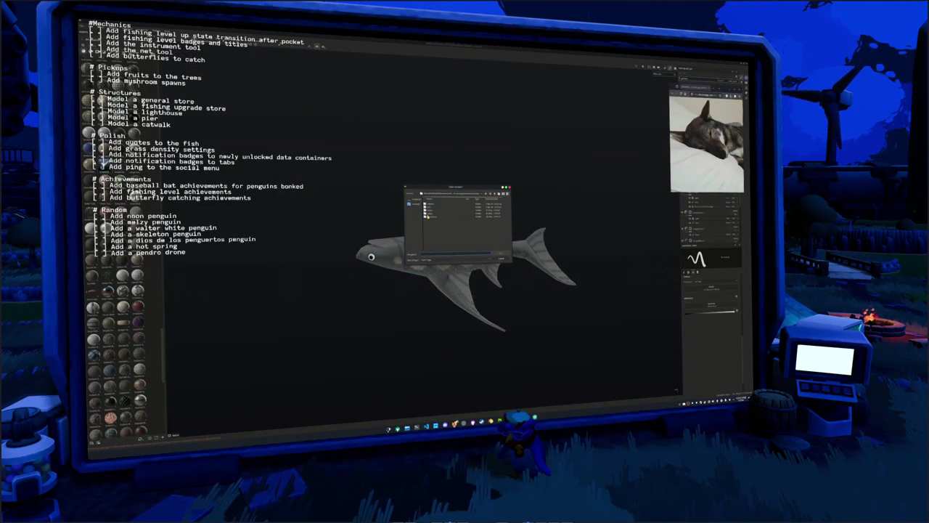
pyautogui.press('Return')
pyautogui.doubleClick(435, 211)
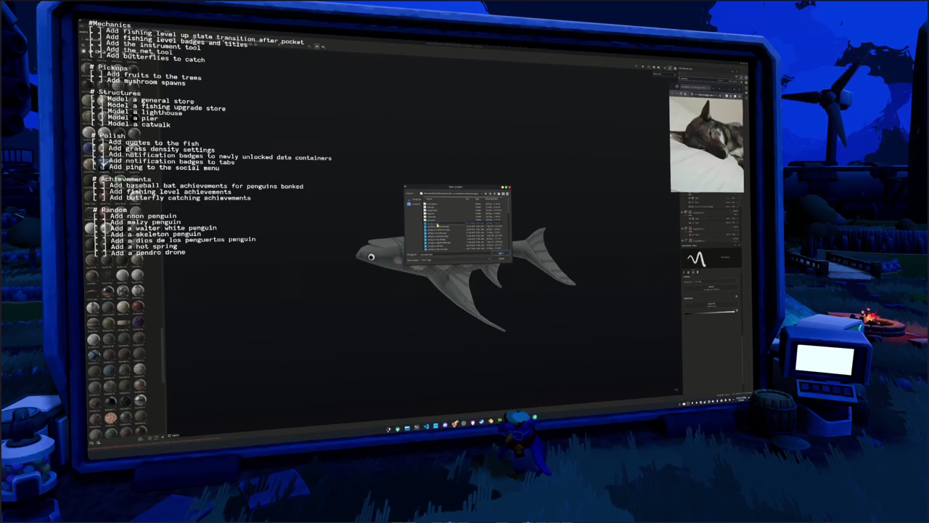
pyautogui.doubleClick(438, 226)
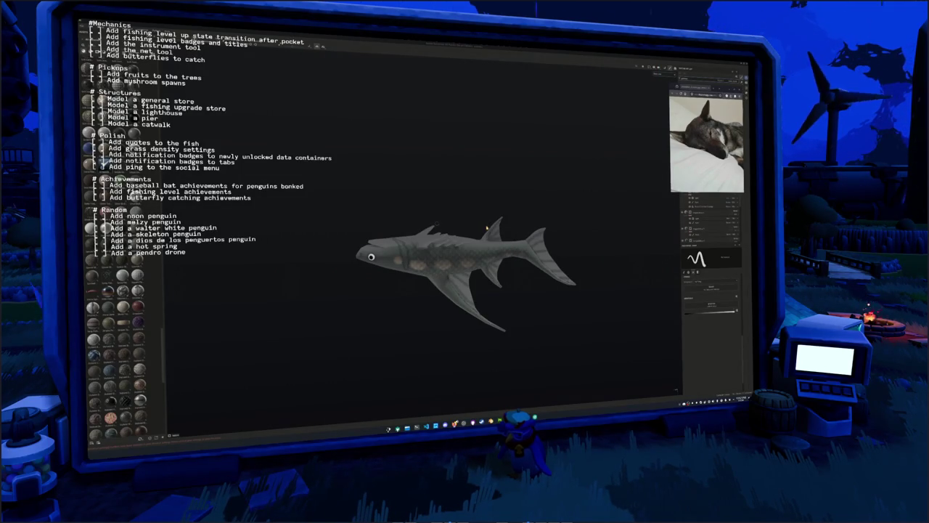
pyautogui.click(448, 230)
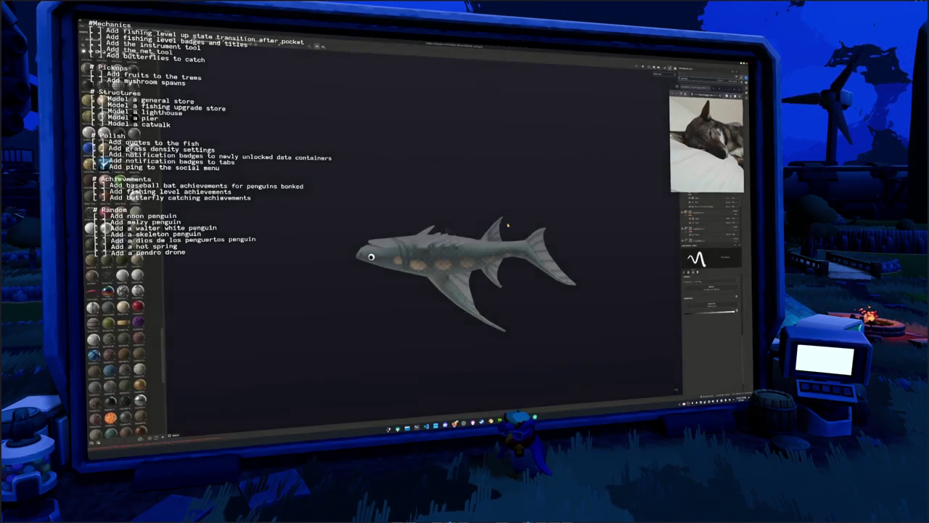
# Switch to the penguin project, set the viewport display mode to Material, and select a lower layer
pyautogui.hotkey('ctrl', 'Tab')
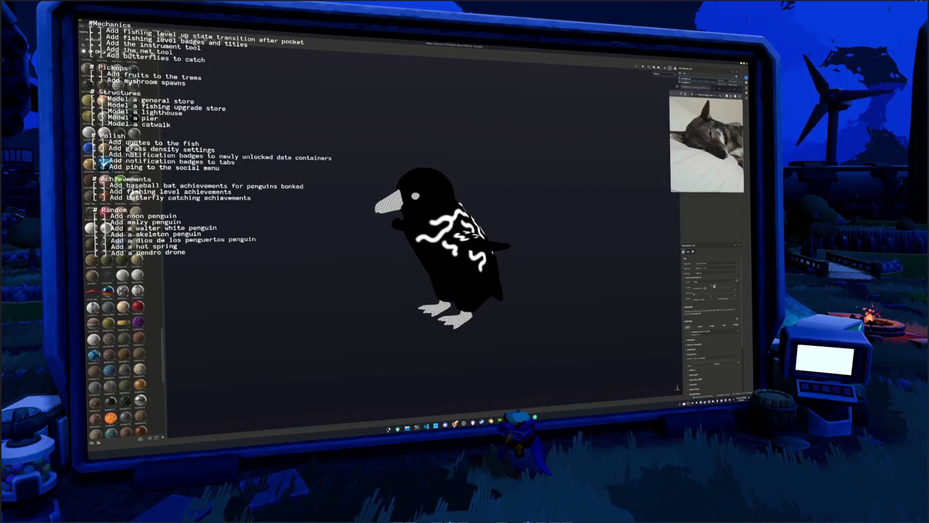
pyautogui.click(724, 88)
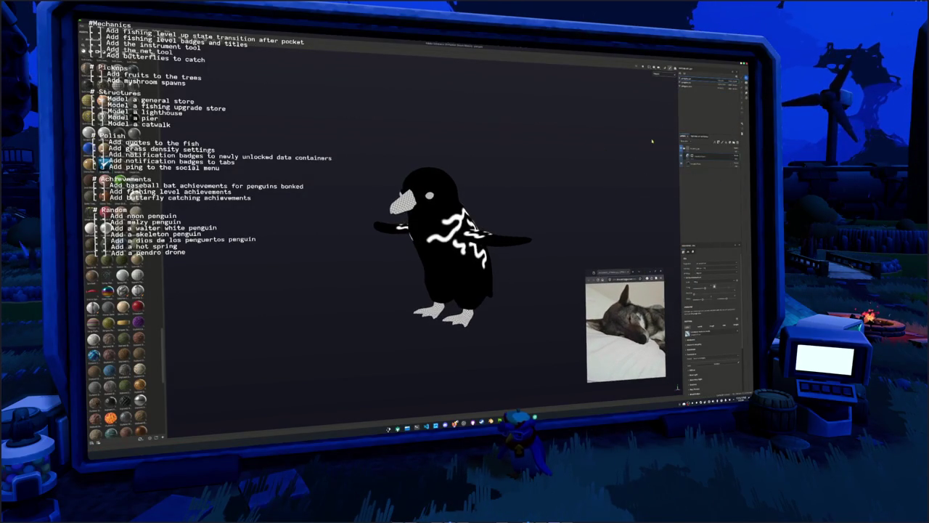
pyautogui.click(661, 74)
pyautogui.click(665, 91)
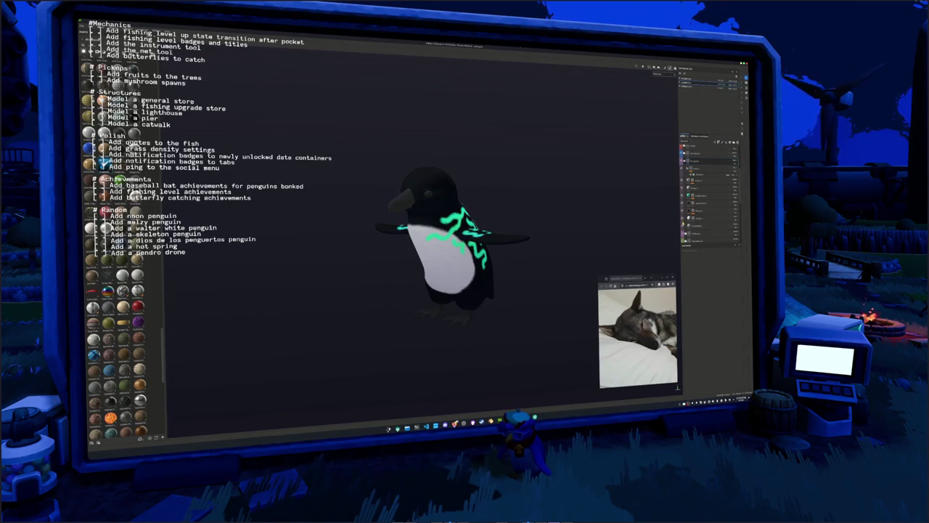
pyautogui.click(711, 217)
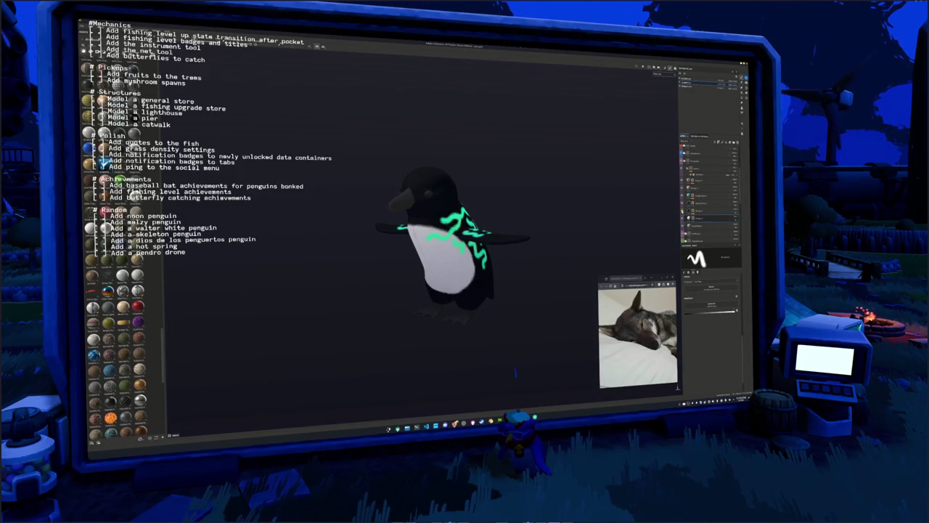
# Clear the glow paint layer so the green markings disappear, then select another layer
pyautogui.click(708, 204)
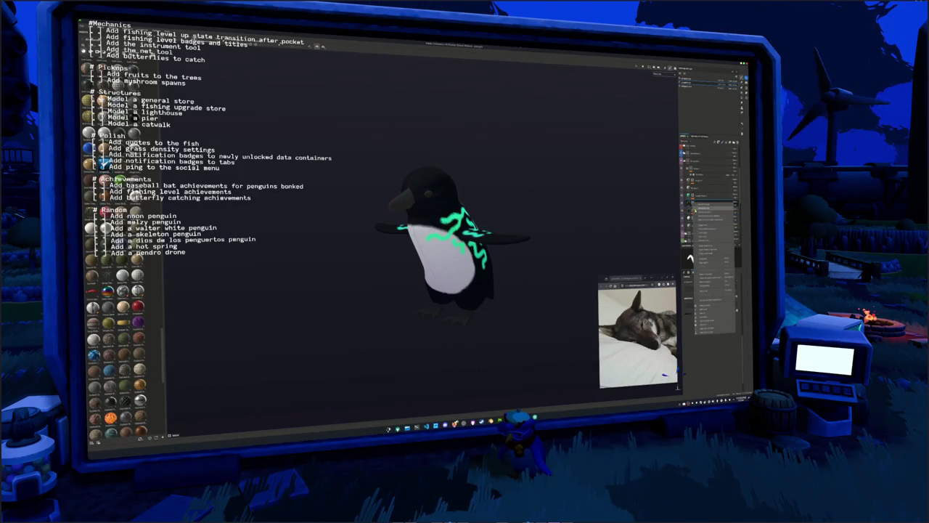
pyautogui.scroll(2, 586, 230)
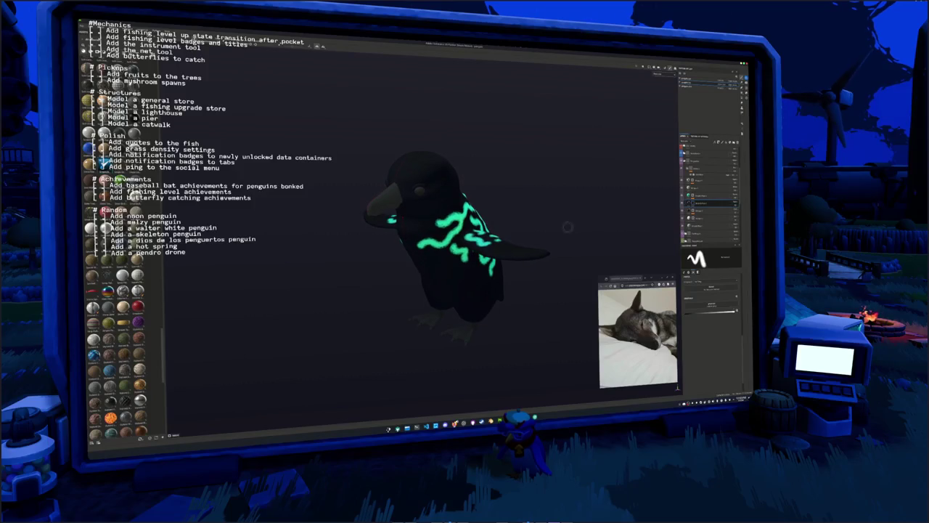
pyautogui.rightClick(695, 194)
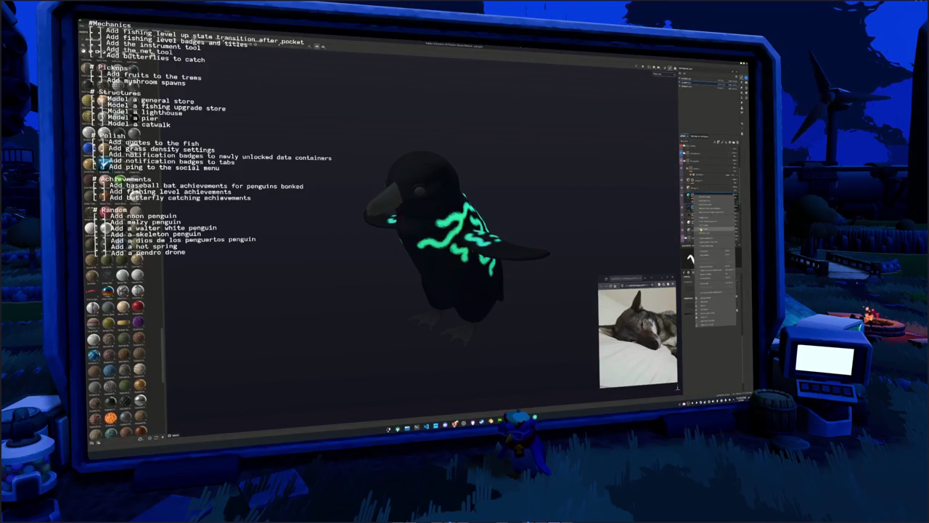
pyautogui.click(715, 229)
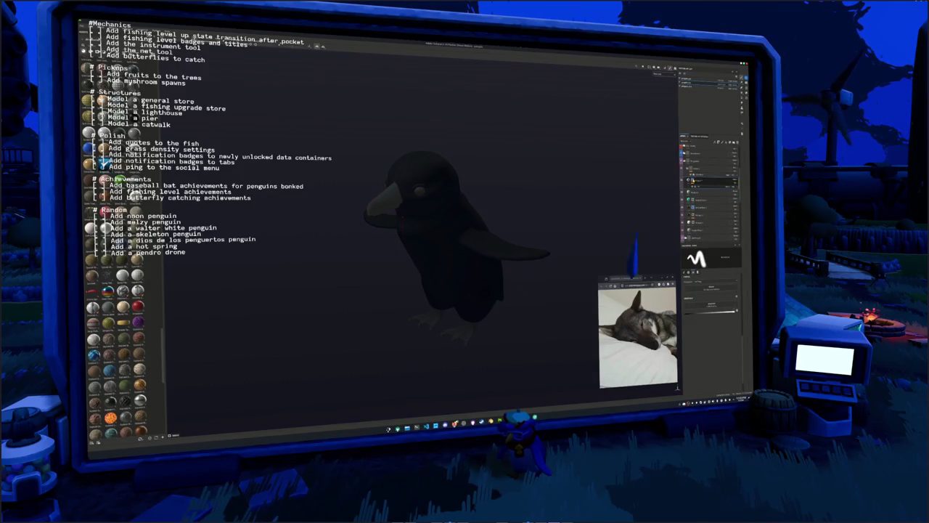
pyautogui.click(701, 183)
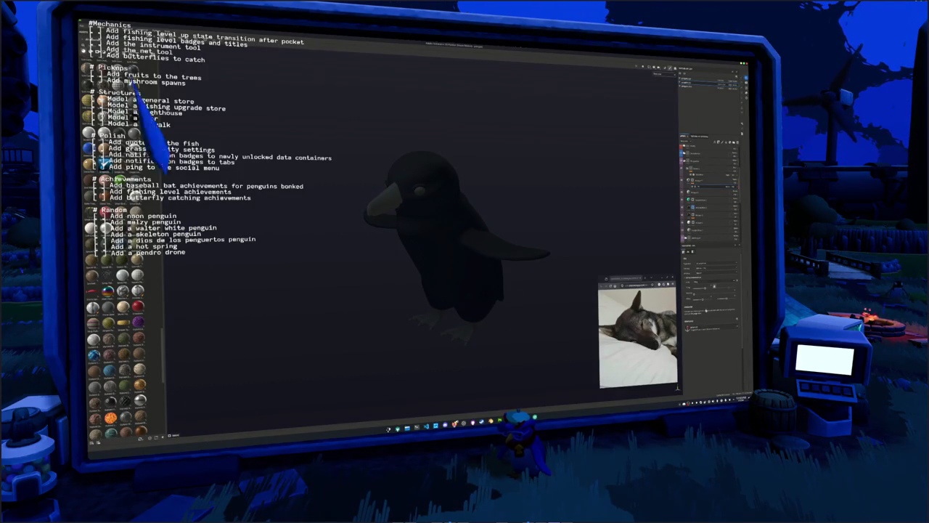
# Add a new paint layer for the skeleton above the brush layer and rename it 'c'
pyautogui.click(693, 199)
pyautogui.rightClick(693, 199)
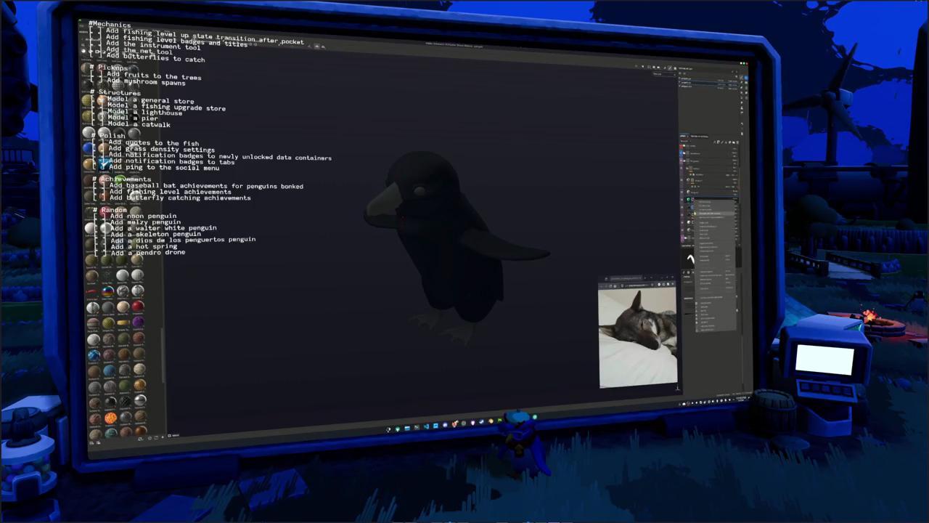
pyautogui.click(714, 222)
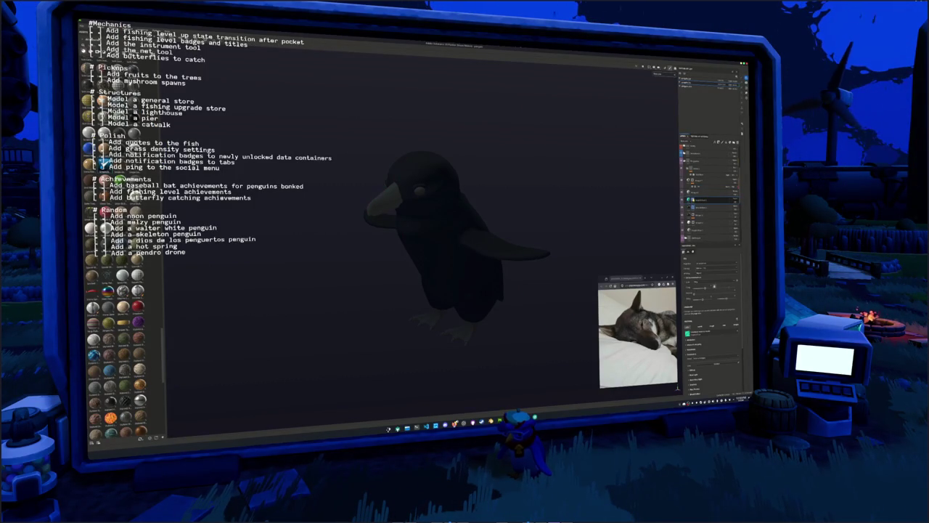
pyautogui.click(707, 191)
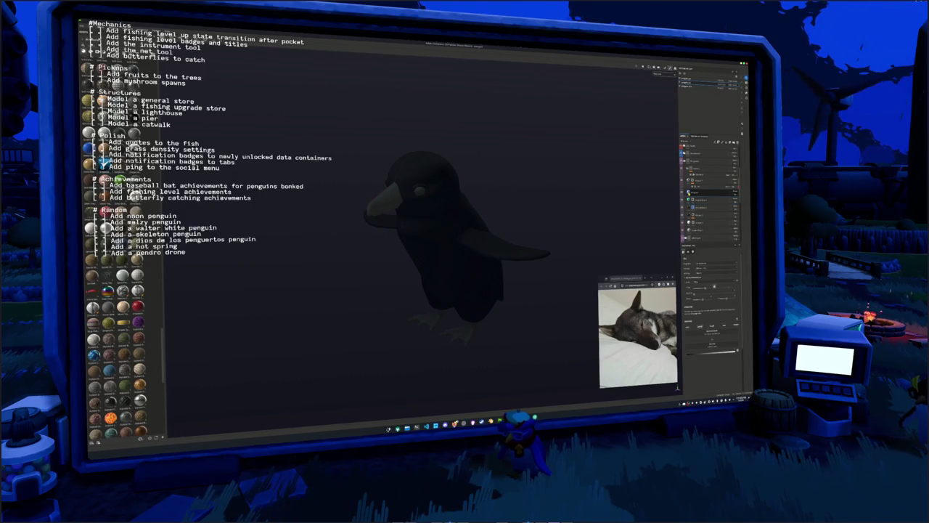
pyautogui.click(708, 198)
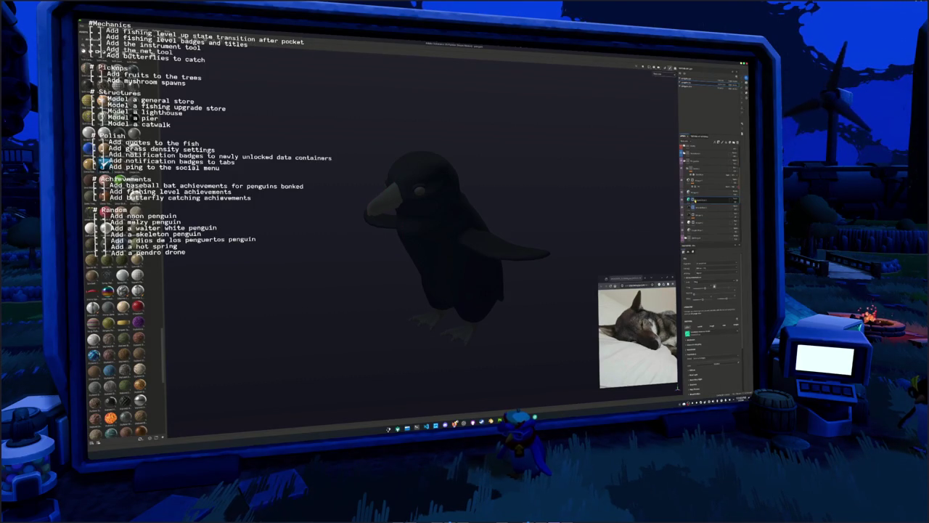
pyautogui.doubleClick(699, 199)
pyautogui.write('c')
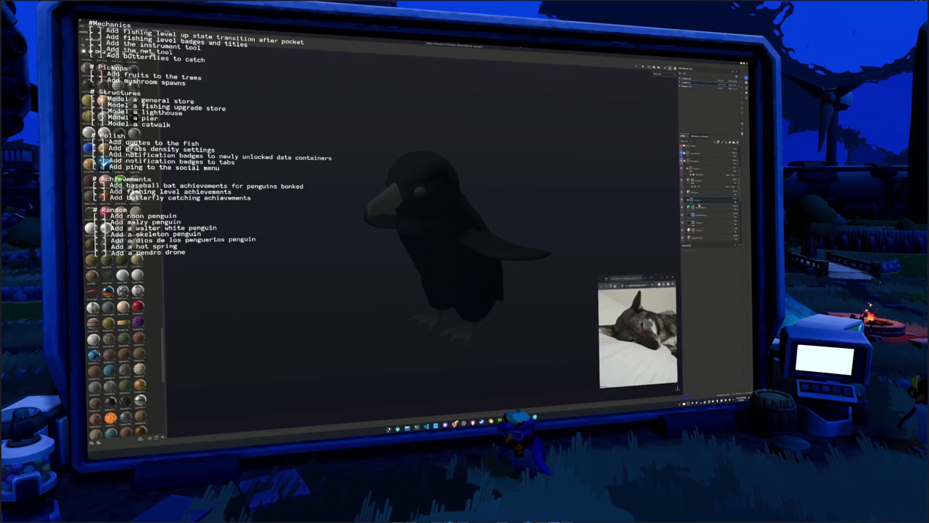
pyautogui.click(706, 205)
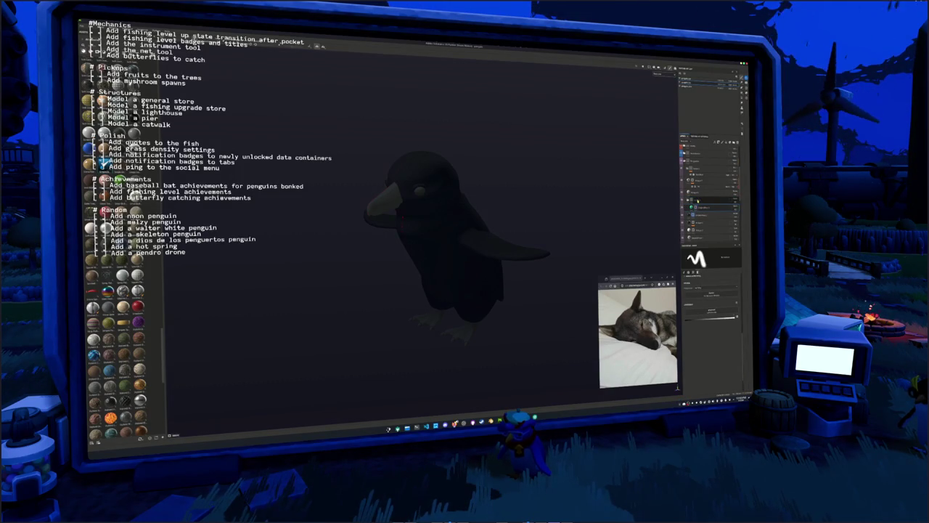
pyautogui.click(700, 199)
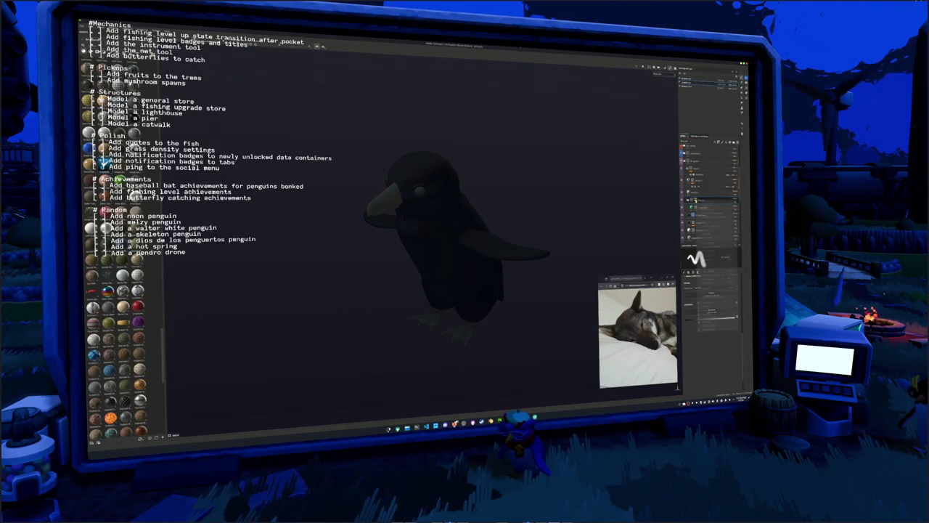
# Add fill and effect items to the new layer and brush a test green stroke across the chest
pyautogui.rightClick(697, 203)
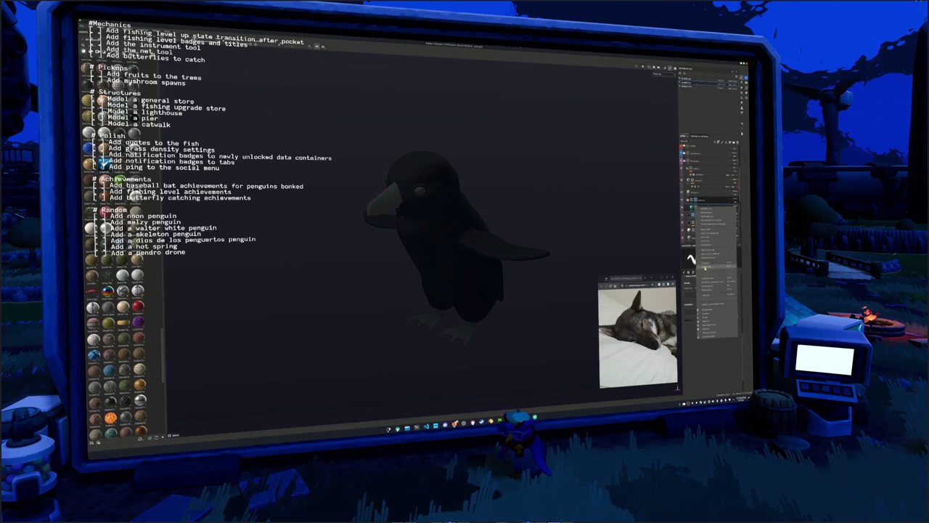
pyautogui.click(706, 252)
pyautogui.rightClick(695, 199)
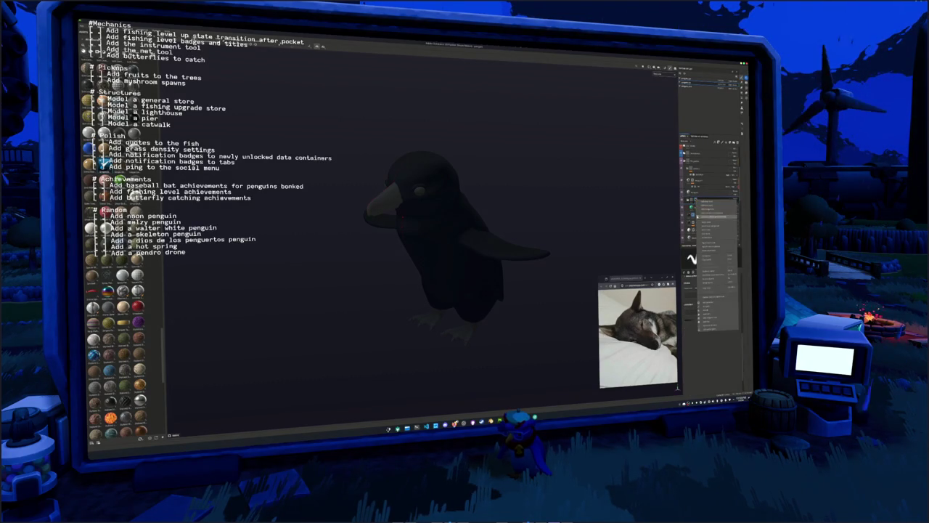
pyautogui.click(710, 329)
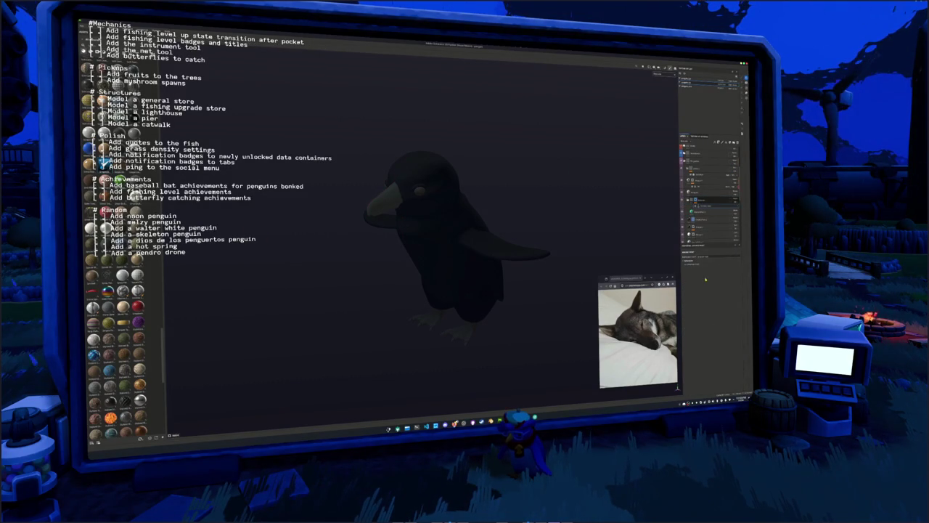
pyautogui.click(695, 193)
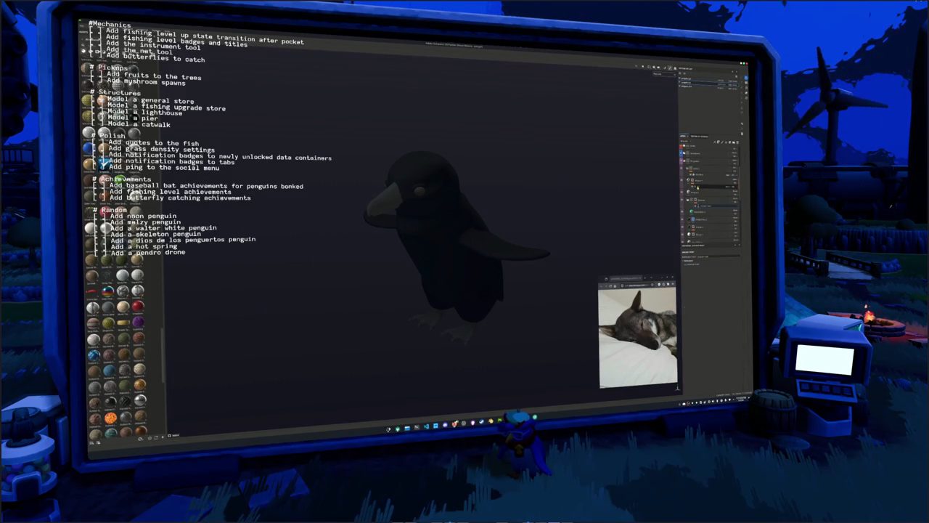
pyautogui.click(704, 330)
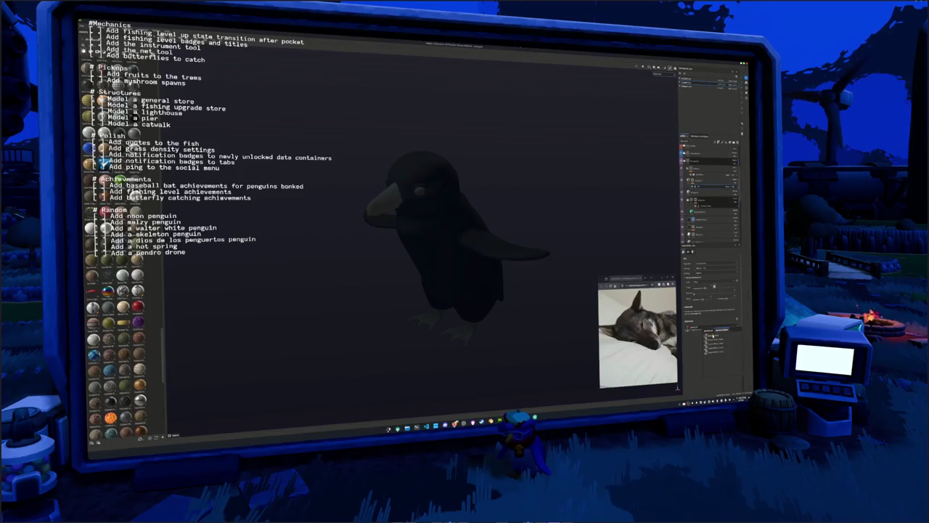
pyautogui.moveTo(415, 254); pyautogui.dragTo(483, 219)
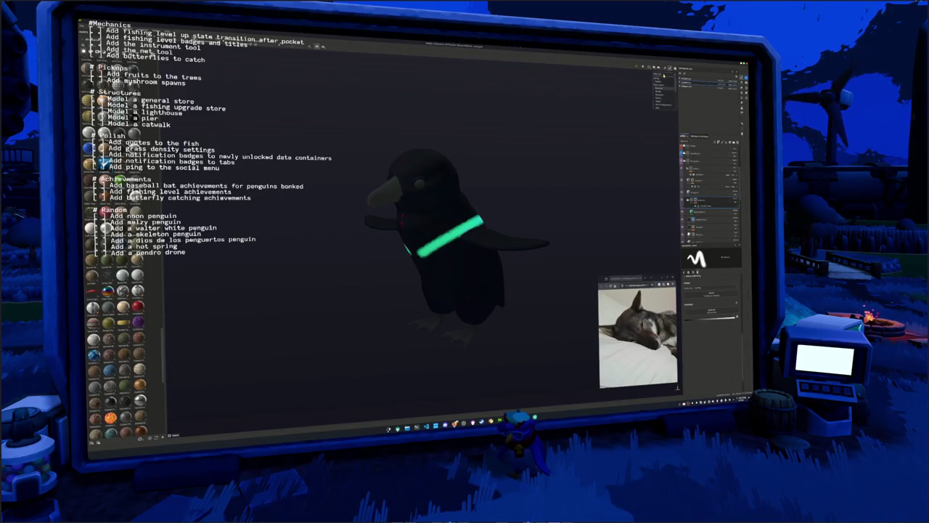
# Toggle shading to unlit and back, undo the test stroke, and reselect the skeleton paint layer
pyautogui.click(659, 92)
pyautogui.click(657, 74)
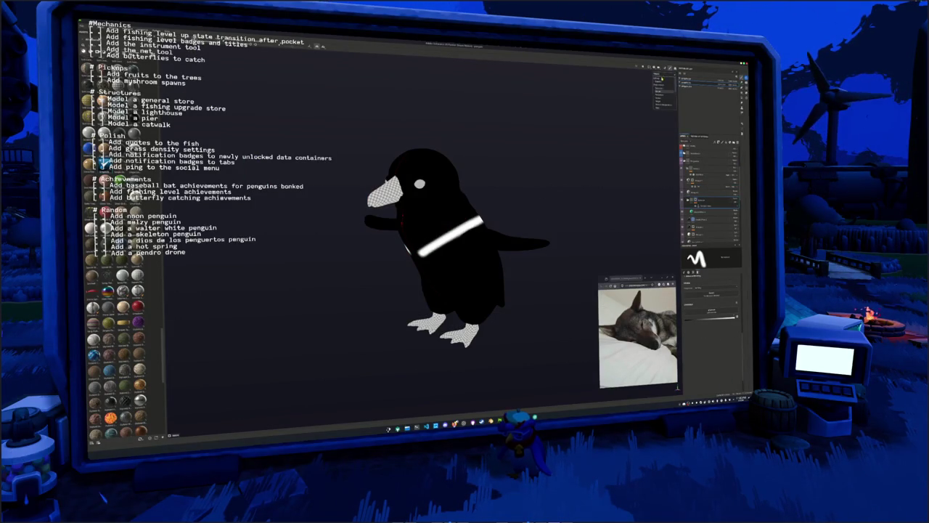
pyautogui.click(658, 87)
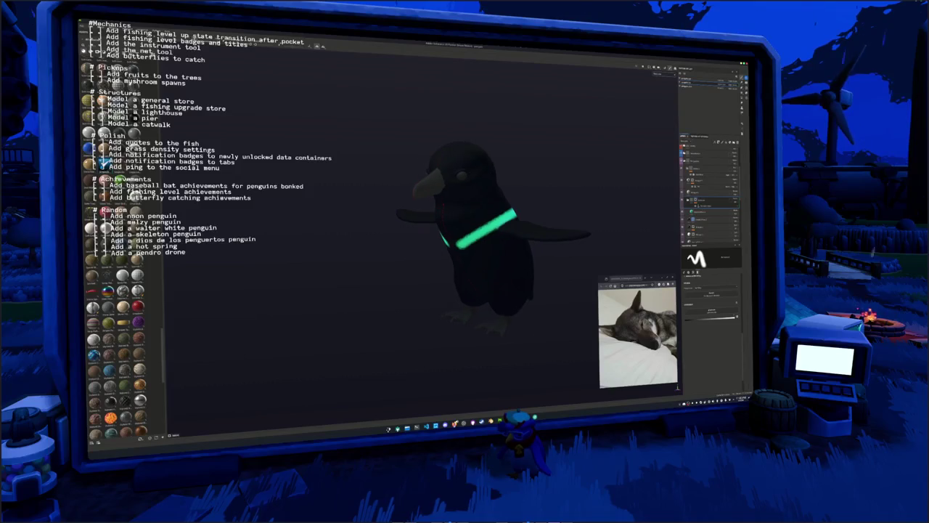
pyautogui.press('h')
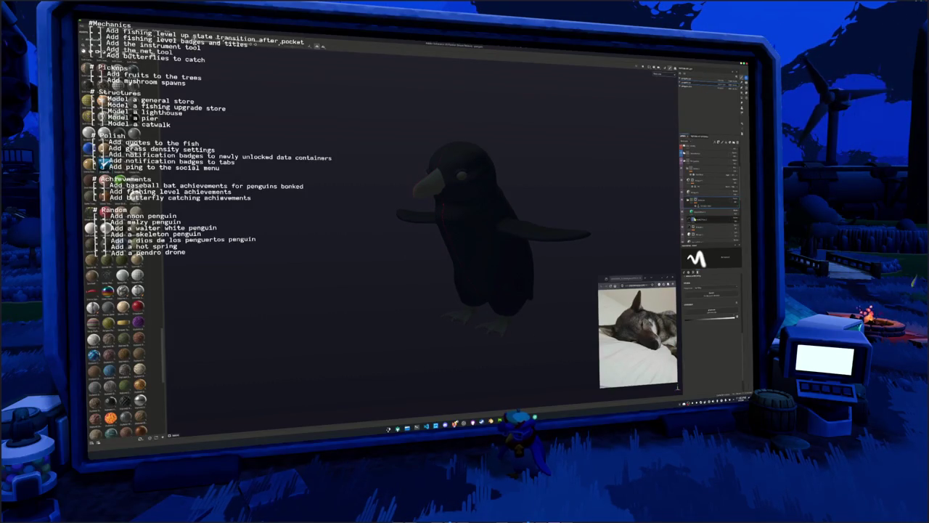
pyautogui.click(707, 199)
pyautogui.scroll(6, 556, 195)
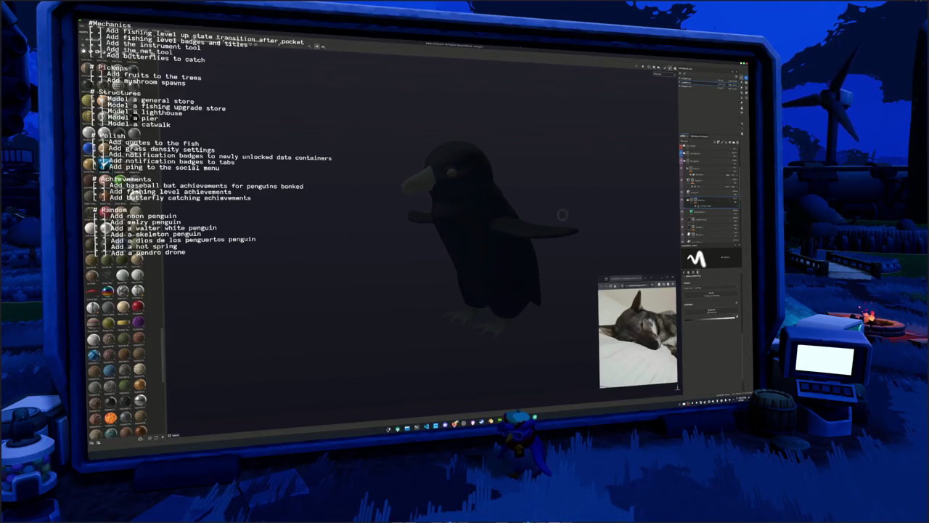
pyautogui.scroll(6, 555, 194)
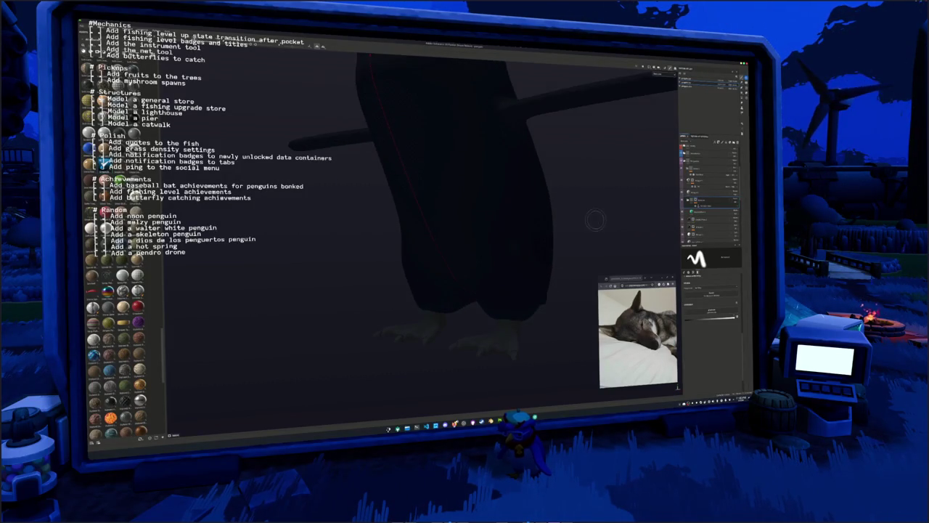
# Brush a mirrored green pelvis arch on the lower body and cut two holes into it
pyautogui.moveTo(515, 306)
pyautogui.mouseDown()
pyautogui.moveTo(528, 306)
pyautogui.moveTo(520, 267)
pyautogui.moveTo(464, 309)
pyautogui.moveTo(488, 308)
pyautogui.moveTo(490, 265)
pyautogui.moveTo(480, 284)
pyautogui.moveTo(490, 277)
pyautogui.moveTo(512, 290)
pyautogui.moveTo(507, 251)
pyautogui.moveTo(477, 262)
pyautogui.moveTo(501, 276)
pyautogui.moveTo(479, 290)
pyautogui.moveTo(490, 290)
pyautogui.moveTo(517, 254)
pyautogui.moveTo(476, 239)
pyautogui.moveTo(464, 222)
pyautogui.moveTo(392, 250)
pyautogui.moveTo(489, 282)
pyautogui.moveTo(466, 270)
pyautogui.moveTo(464, 299)
pyautogui.moveTo(474, 311)
pyautogui.mouseUp()
pyautogui.click(526, 310)
pyautogui.moveTo(450, 264)
pyautogui.mouseDown()
pyautogui.moveTo(500, 243)
pyautogui.moveTo(453, 245)
pyautogui.mouseUp()
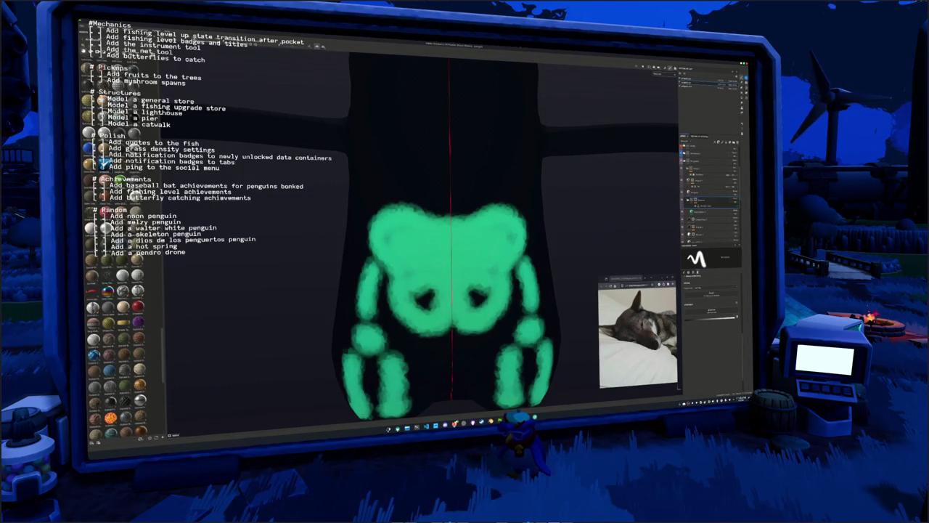
pyautogui.moveTo(511, 239)
pyautogui.mouseDown()
pyautogui.moveTo(423, 290)
pyautogui.moveTo(443, 314)
pyautogui.moveTo(347, 322)
pyautogui.moveTo(470, 327)
pyautogui.moveTo(465, 274)
pyautogui.moveTo(513, 314)
pyautogui.moveTo(498, 322)
pyautogui.moveTo(510, 308)
pyautogui.moveTo(482, 310)
pyautogui.moveTo(491, 305)
pyautogui.moveTo(476, 294)
pyautogui.moveTo(517, 287)
pyautogui.moveTo(512, 267)
pyautogui.moveTo(530, 247)
pyautogui.moveTo(499, 323)
pyautogui.moveTo(521, 312)
pyautogui.moveTo(525, 274)
pyautogui.mouseUp()
pyautogui.scroll(3, 424, 290)
pyautogui.scroll(2, 532, 274)
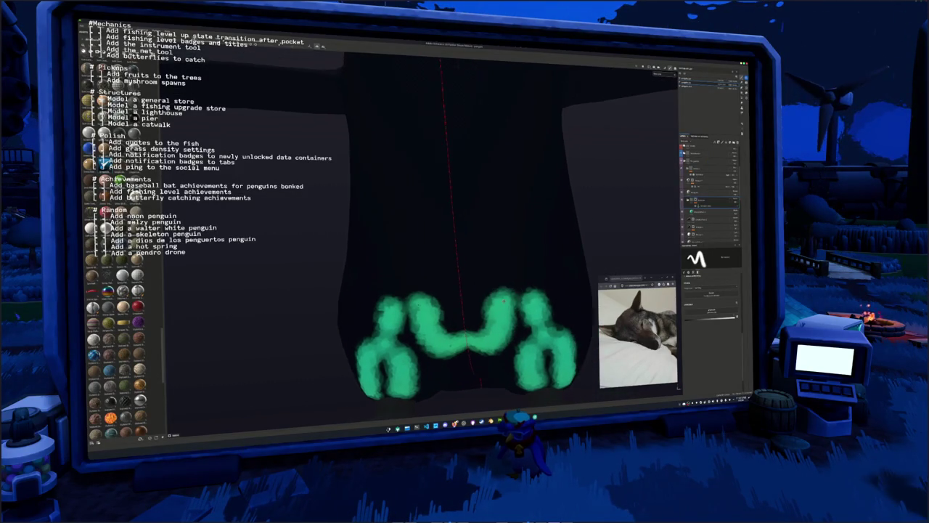
pyautogui.moveTo(500, 304)
pyautogui.mouseDown()
pyautogui.moveTo(532, 255)
pyautogui.moveTo(521, 243)
pyautogui.moveTo(490, 245)
pyautogui.moveTo(471, 260)
pyautogui.moveTo(534, 233)
pyautogui.moveTo(544, 287)
pyautogui.moveTo(521, 299)
pyautogui.moveTo(490, 284)
pyautogui.moveTo(501, 279)
pyautogui.moveTo(483, 323)
pyautogui.mouseUp()
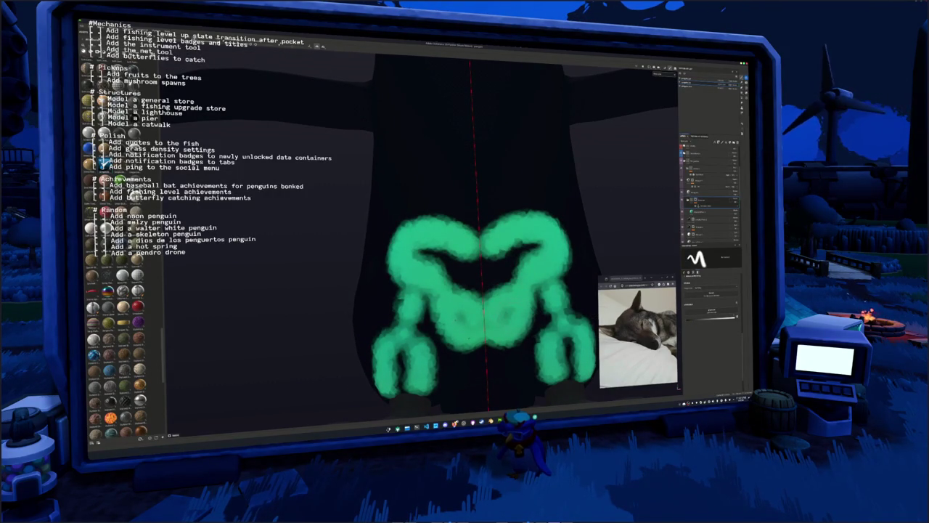
pyautogui.moveTo(504, 310)
pyautogui.mouseDown()
pyautogui.moveTo(513, 321)
pyautogui.moveTo(511, 263)
pyautogui.moveTo(543, 245)
pyautogui.mouseUp()
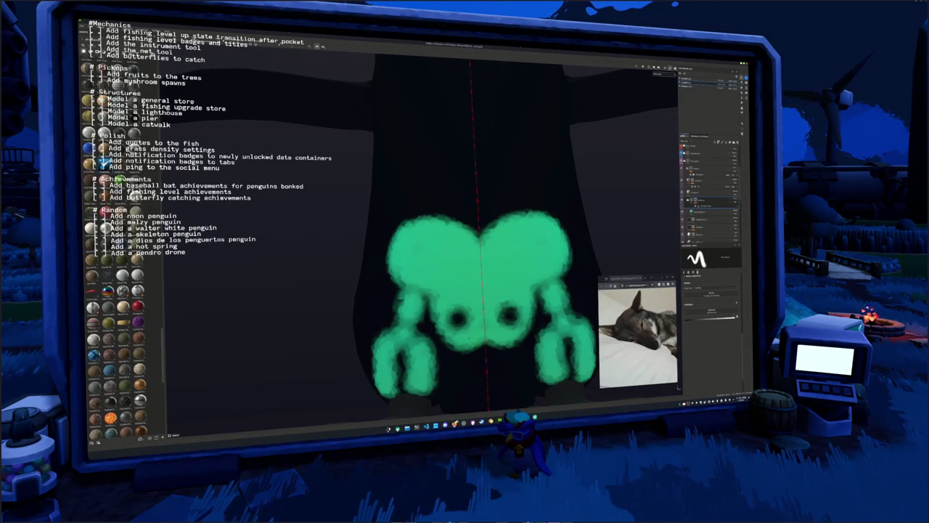
pyautogui.scroll(-5, 446, 308)
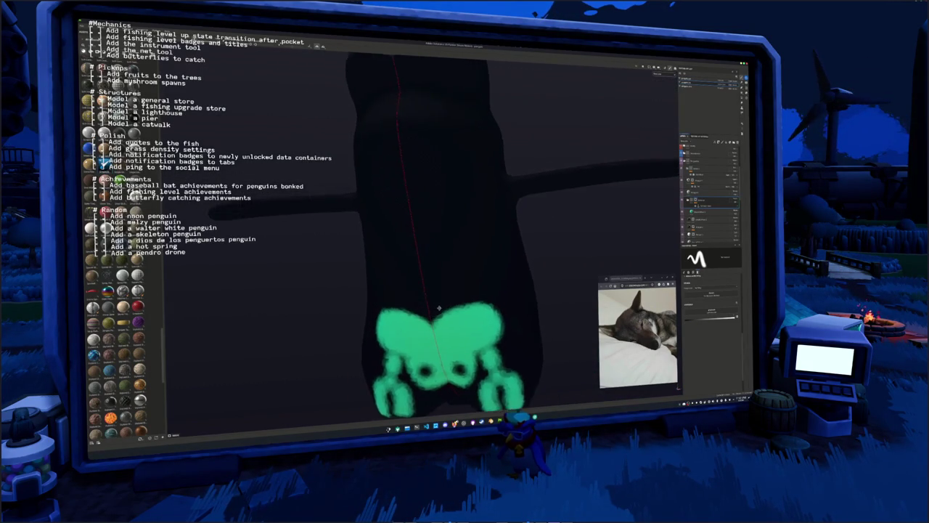
pyautogui.scroll(1, 446, 309)
# Paint mirrored green rib shapes on the chest above the pelvis
pyautogui.moveTo(440, 318)
pyautogui.mouseDown()
pyautogui.moveTo(432, 312)
pyautogui.moveTo(457, 298)
pyautogui.moveTo(446, 310)
pyautogui.moveTo(463, 324)
pyautogui.moveTo(452, 285)
pyautogui.moveTo(445, 299)
pyautogui.moveTo(415, 303)
pyautogui.moveTo(437, 285)
pyautogui.moveTo(438, 222)
pyautogui.moveTo(450, 253)
pyautogui.moveTo(454, 244)
pyautogui.moveTo(444, 253)
pyautogui.moveTo(391, 255)
pyautogui.moveTo(461, 243)
pyautogui.mouseUp()
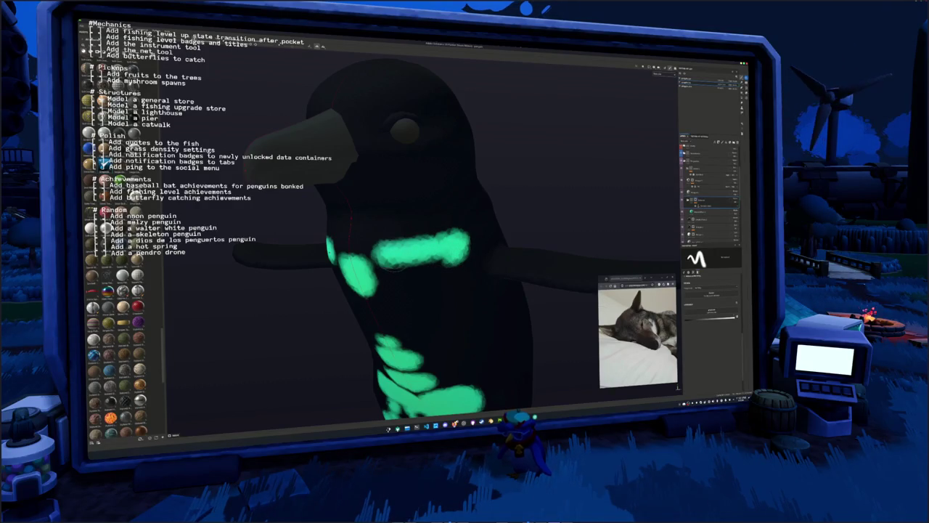
pyautogui.moveTo(458, 252); pyautogui.dragTo(462, 241)
pyautogui.moveTo(376, 253)
pyautogui.mouseDown()
pyautogui.moveTo(397, 262)
pyautogui.moveTo(379, 281)
pyautogui.mouseUp()
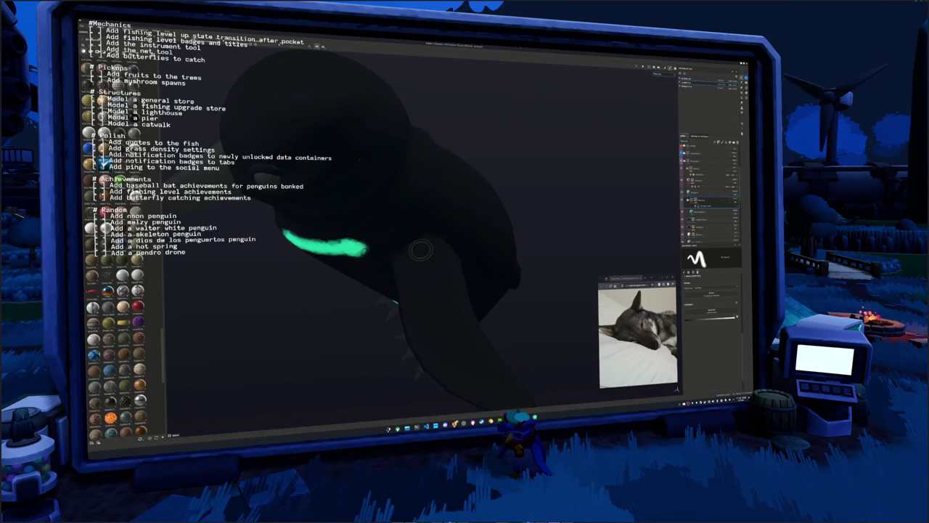
pyautogui.moveTo(420, 253)
pyautogui.mouseDown()
pyautogui.moveTo(435, 230)
pyautogui.moveTo(444, 241)
pyautogui.mouseUp()
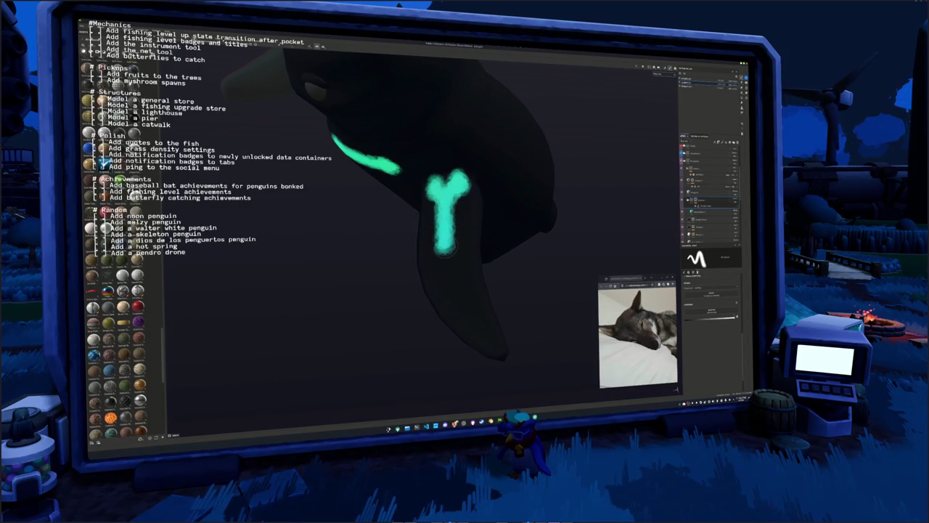
# Stroke an upper and a lower green bone along the flipper toward its tip
pyautogui.moveTo(448, 246)
pyautogui.mouseDown()
pyautogui.moveTo(465, 258)
pyautogui.moveTo(498, 257)
pyautogui.moveTo(446, 254)
pyautogui.moveTo(511, 294)
pyautogui.mouseUp()
pyautogui.click(441, 252)
pyautogui.moveTo(464, 269)
pyautogui.mouseDown()
pyautogui.moveTo(438, 249)
pyautogui.moveTo(508, 279)
pyautogui.mouseUp()
pyautogui.moveTo(508, 278); pyautogui.dragTo(464, 270)
pyautogui.moveTo(511, 249)
pyautogui.mouseDown()
pyautogui.moveTo(519, 255)
pyautogui.moveTo(502, 264)
pyautogui.mouseUp()
pyautogui.click(428, 254)
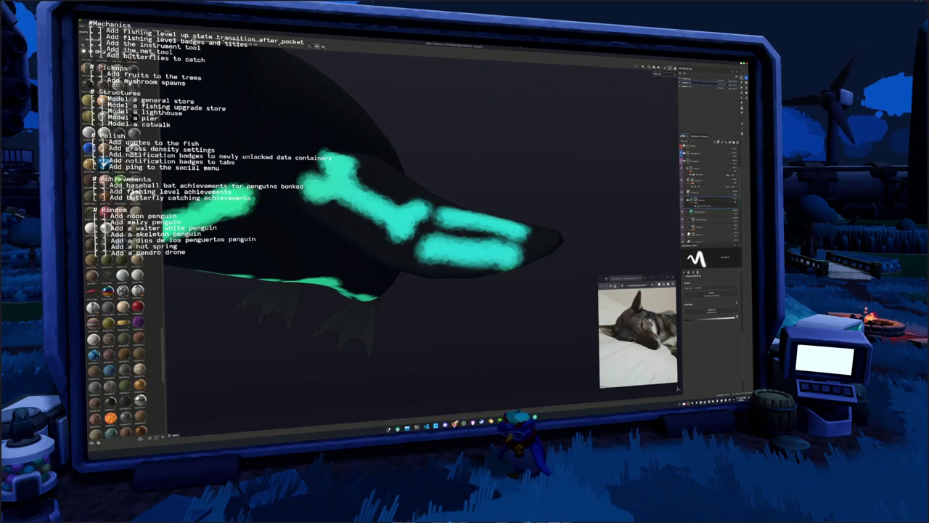
pyautogui.moveTo(517, 230)
pyautogui.mouseDown()
pyautogui.moveTo(553, 247)
pyautogui.moveTo(435, 233)
pyautogui.moveTo(465, 220)
pyautogui.moveTo(573, 256)
pyautogui.mouseUp()
# Refine the flipper tip from a close view, undoing stray dabs
pyautogui.moveTo(529, 275); pyautogui.dragTo(424, 294)
pyautogui.hotkey('ctrl', 'z')
pyautogui.hotkey('ctrl', 'z')
pyautogui.hotkey('ctrl', 'z')
pyautogui.click(472, 276)
pyautogui.moveTo(473, 276)
pyautogui.mouseDown()
pyautogui.moveTo(465, 286)
pyautogui.moveTo(515, 284)
pyautogui.moveTo(480, 265)
pyautogui.moveTo(485, 286)
pyautogui.moveTo(591, 293)
pyautogui.mouseUp()
pyautogui.click(498, 280)
pyautogui.hotkey('ctrl', 'z')
pyautogui.hotkey('ctrl', 'z')
pyautogui.click(477, 248)
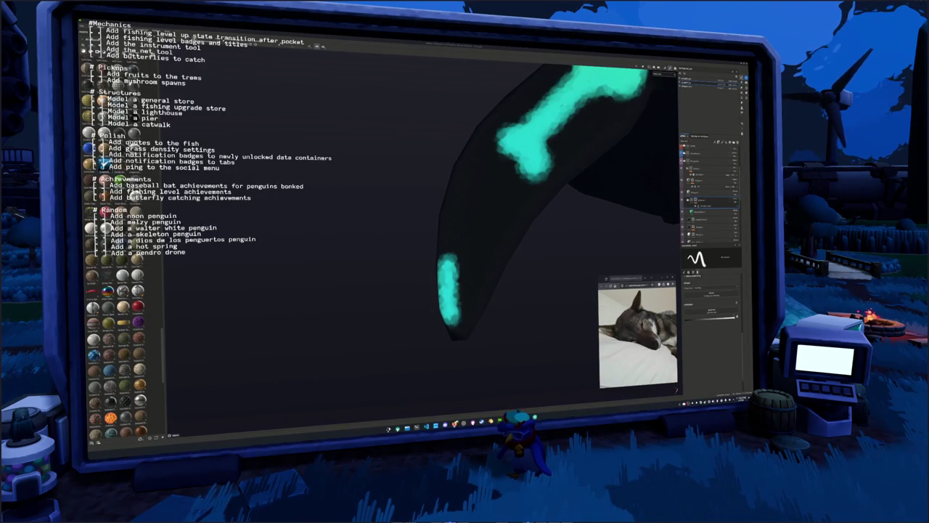
# Paint finger bones at the wing tip and two parallel forearm bones, then frame the model
pyautogui.moveTo(500, 256)
pyautogui.mouseDown()
pyautogui.moveTo(504, 276)
pyautogui.moveTo(431, 269)
pyautogui.moveTo(431, 330)
pyautogui.mouseUp()
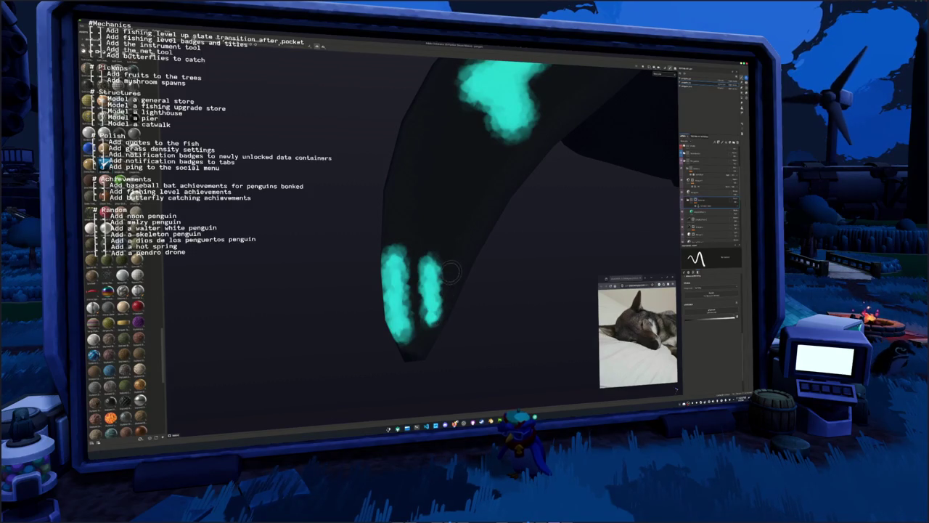
pyautogui.moveTo(452, 261); pyautogui.dragTo(452, 291)
pyautogui.moveTo(508, 218); pyautogui.dragTo(450, 218)
pyautogui.moveTo(406, 292); pyautogui.dragTo(415, 285)
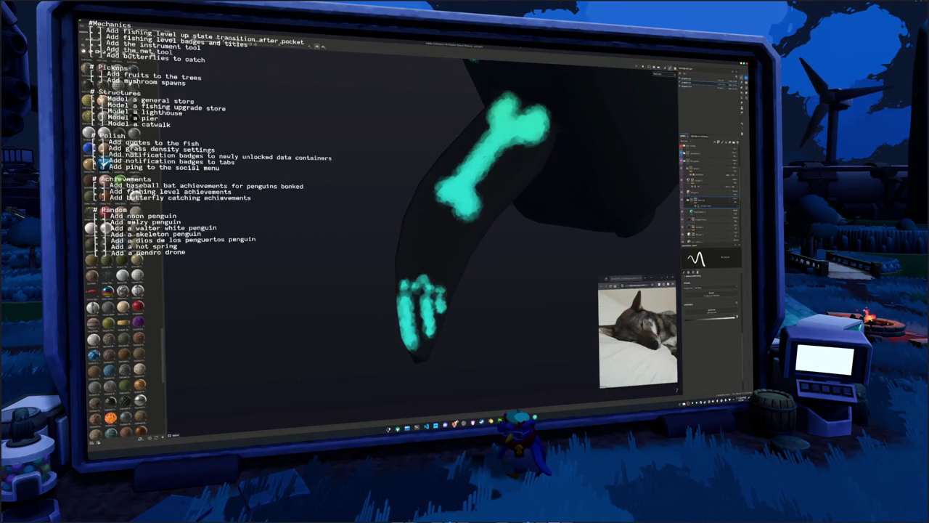
pyautogui.moveTo(419, 273); pyautogui.dragTo(431, 306)
pyautogui.moveTo(446, 249); pyautogui.dragTo(428, 303)
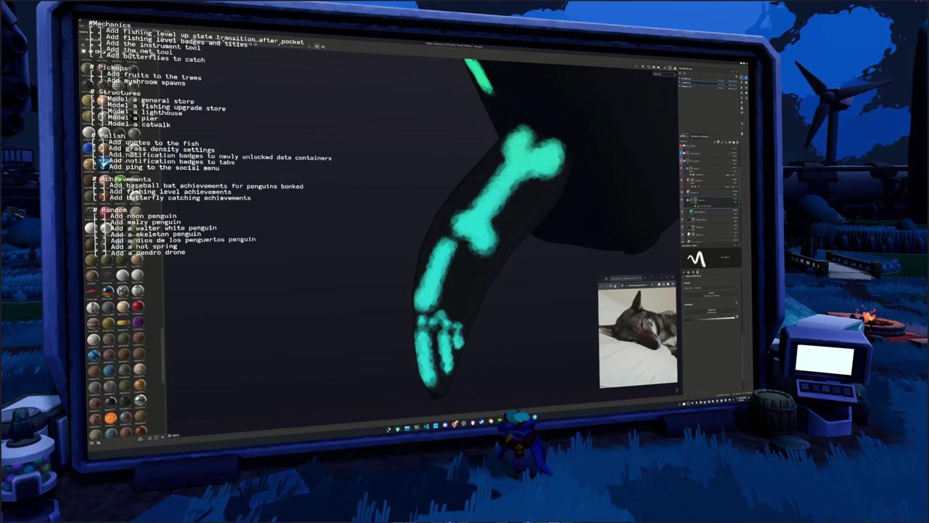
pyautogui.moveTo(466, 266); pyautogui.dragTo(457, 306)
pyautogui.press('f')
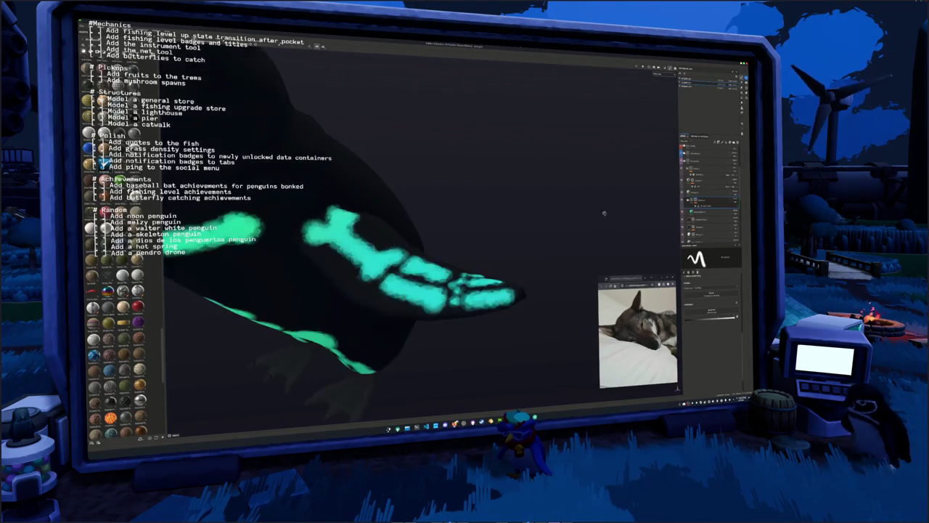
pyautogui.moveTo(529, 312); pyautogui.dragTo(493, 253)
pyautogui.scroll(5, 484, 276)
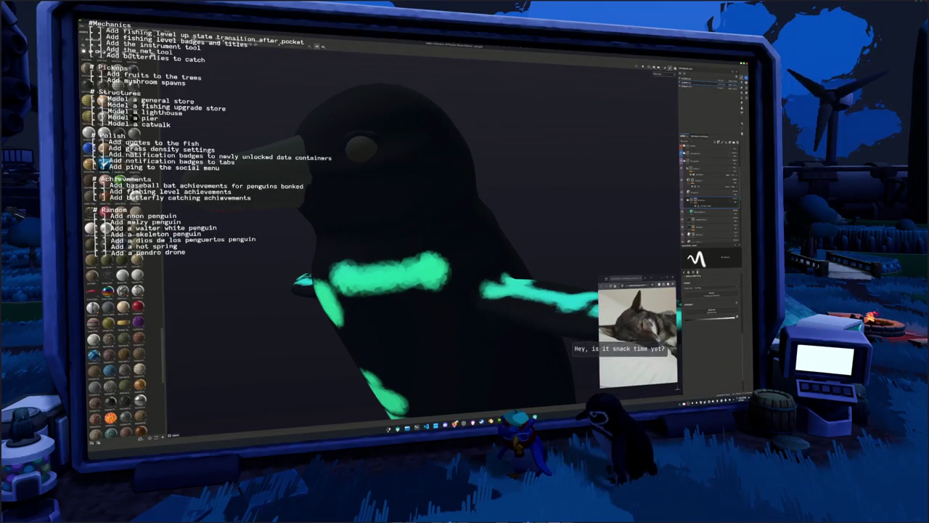
# Paint a mirrored collarbone across the penguin's upper chest
pyautogui.moveTo(508, 290)
pyautogui.mouseDown()
pyautogui.moveTo(452, 291)
pyautogui.moveTo(422, 261)
pyautogui.moveTo(511, 296)
pyautogui.moveTo(543, 270)
pyautogui.moveTo(448, 285)
pyautogui.moveTo(485, 261)
pyautogui.mouseUp()
pyautogui.moveTo(439, 241)
pyautogui.mouseDown()
pyautogui.moveTo(498, 245)
pyautogui.moveTo(475, 261)
pyautogui.moveTo(431, 259)
pyautogui.moveTo(438, 276)
pyautogui.moveTo(444, 229)
pyautogui.moveTo(506, 234)
pyautogui.moveTo(493, 247)
pyautogui.moveTo(419, 245)
pyautogui.moveTo(488, 254)
pyautogui.moveTo(443, 233)
pyautogui.moveTo(460, 218)
pyautogui.moveTo(515, 206)
pyautogui.moveTo(523, 231)
pyautogui.moveTo(516, 257)
pyautogui.mouseUp()
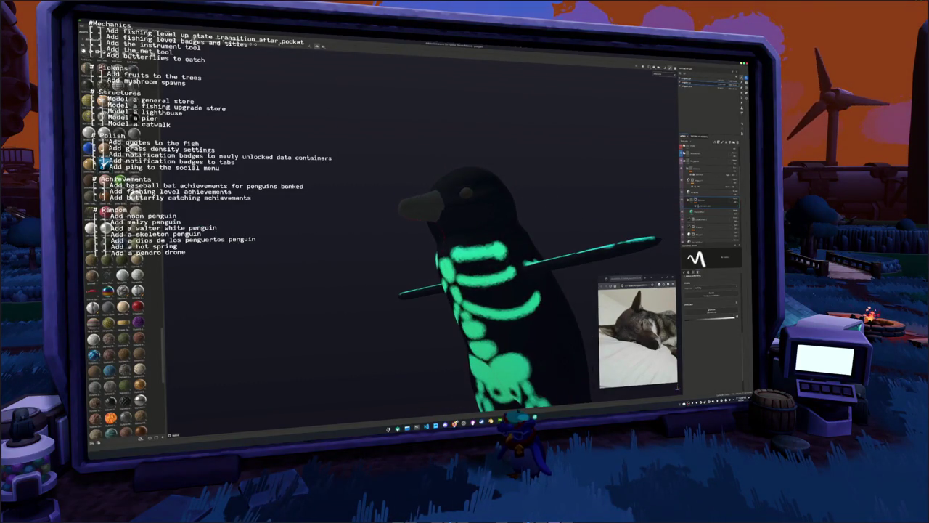
pyautogui.moveTo(513, 295)
pyautogui.mouseDown()
pyautogui.moveTo(417, 320)
pyautogui.moveTo(394, 312)
pyautogui.moveTo(369, 340)
pyautogui.moveTo(544, 273)
pyautogui.moveTo(490, 290)
pyautogui.moveTo(457, 278)
pyautogui.moveTo(458, 265)
pyautogui.moveTo(395, 259)
pyautogui.moveTo(436, 258)
pyautogui.moveTo(454, 230)
pyautogui.moveTo(482, 256)
pyautogui.moveTo(468, 280)
pyautogui.moveTo(438, 274)
pyautogui.mouseUp()
pyautogui.moveTo(390, 317)
pyautogui.mouseDown()
pyautogui.moveTo(422, 264)
pyautogui.moveTo(456, 251)
pyautogui.moveTo(440, 275)
pyautogui.moveTo(493, 255)
pyautogui.mouseUp()
pyautogui.moveTo(430, 268); pyautogui.dragTo(341, 270)
# Cover the cheek, brow and top of the head in skull colour, then frame the penguin
pyautogui.moveTo(376, 310); pyautogui.dragTo(408, 294)
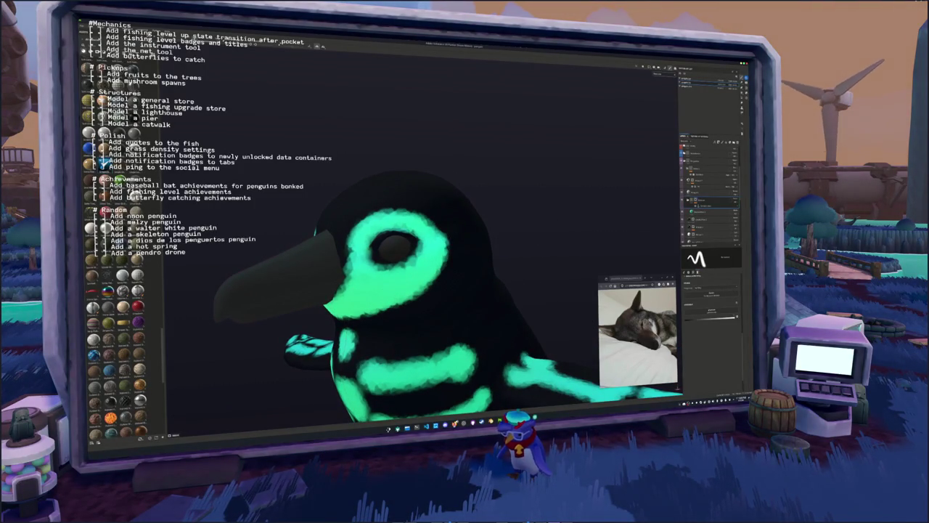
pyautogui.moveTo(432, 222)
pyautogui.mouseDown()
pyautogui.moveTo(414, 327)
pyautogui.moveTo(403, 290)
pyautogui.moveTo(414, 323)
pyautogui.moveTo(443, 341)
pyautogui.moveTo(414, 330)
pyautogui.mouseUp()
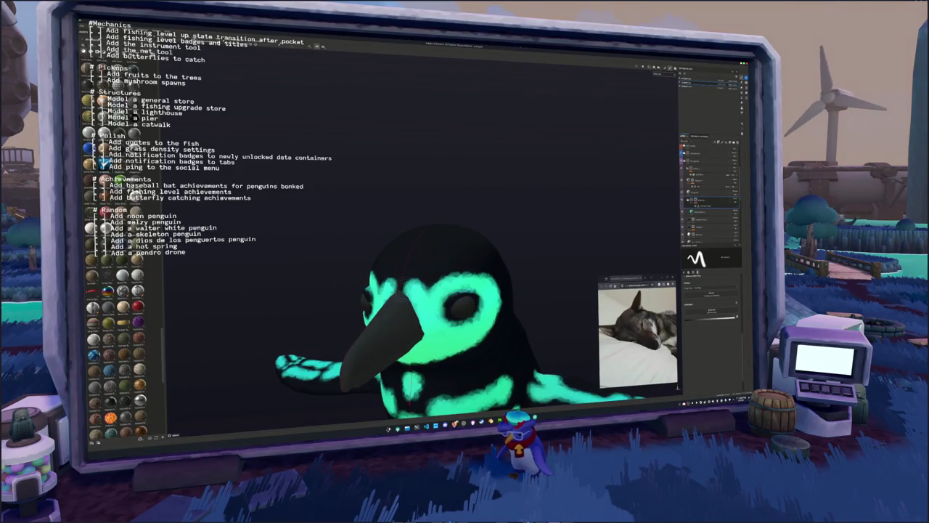
pyautogui.moveTo(379, 280); pyautogui.dragTo(450, 276)
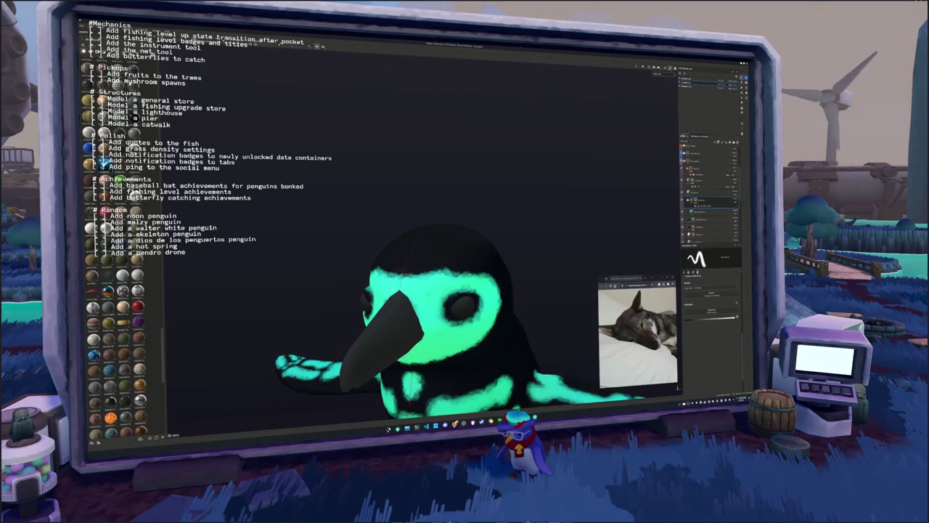
pyautogui.moveTo(399, 258)
pyautogui.mouseDown()
pyautogui.moveTo(431, 254)
pyautogui.moveTo(492, 276)
pyautogui.mouseUp()
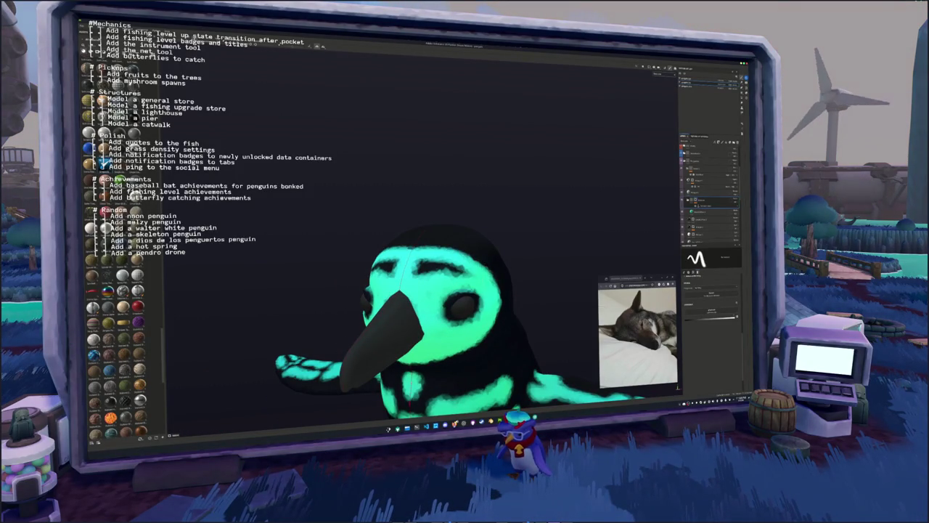
pyautogui.moveTo(385, 268); pyautogui.dragTo(447, 270)
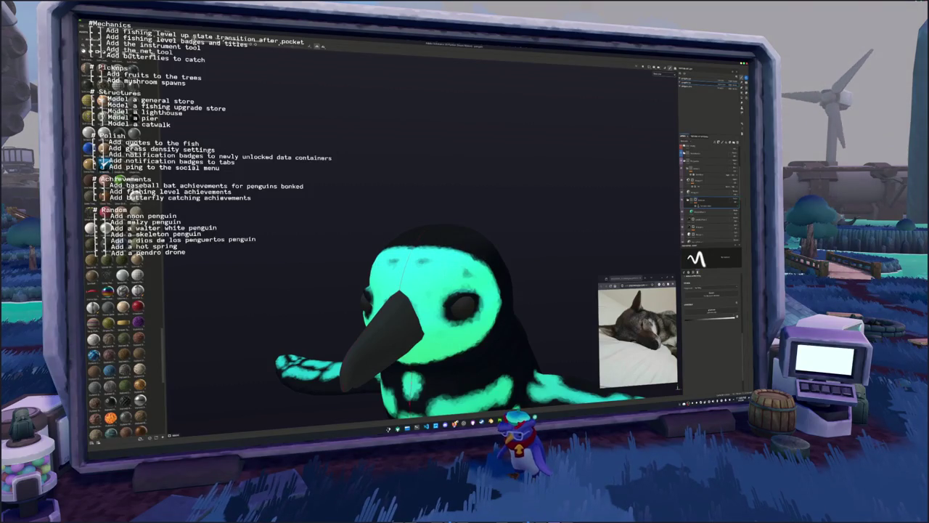
pyautogui.scroll(-3, 421, 327)
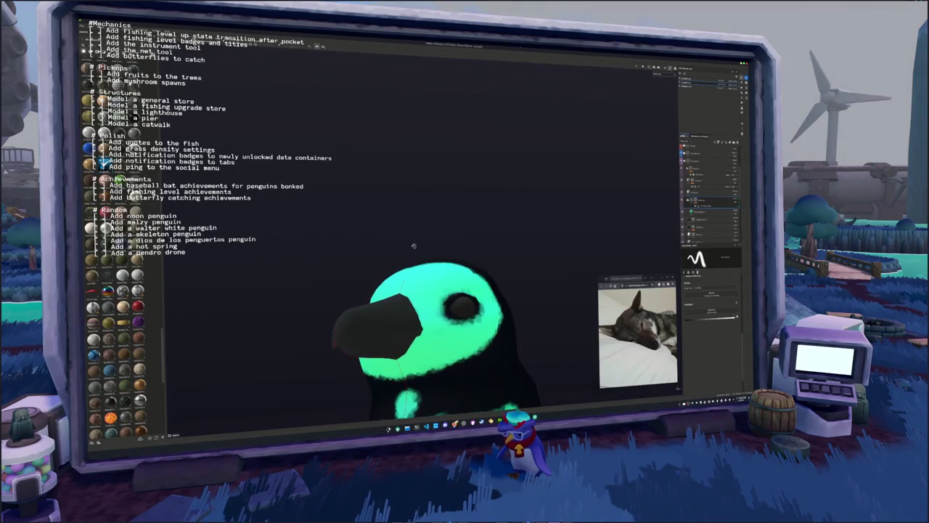
pyautogui.press('f')
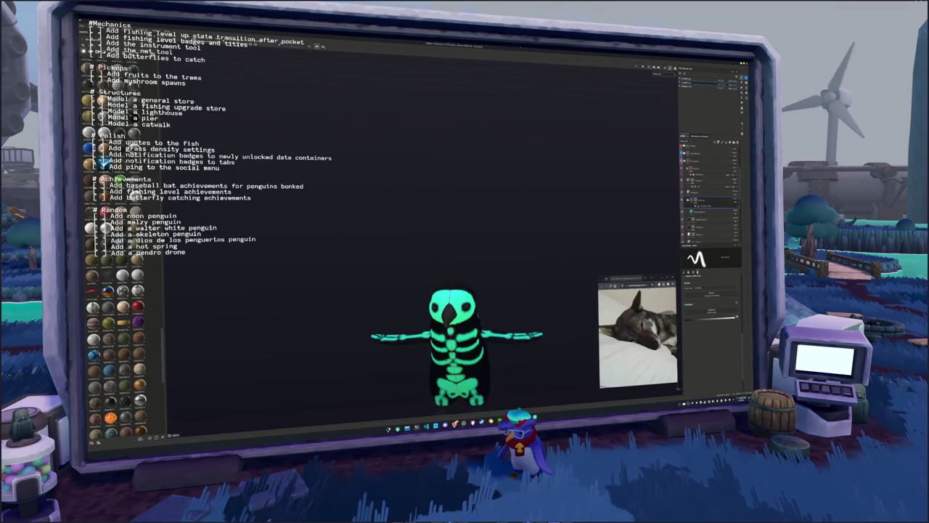
pyautogui.moveTo(435, 341); pyautogui.dragTo(342, 349)
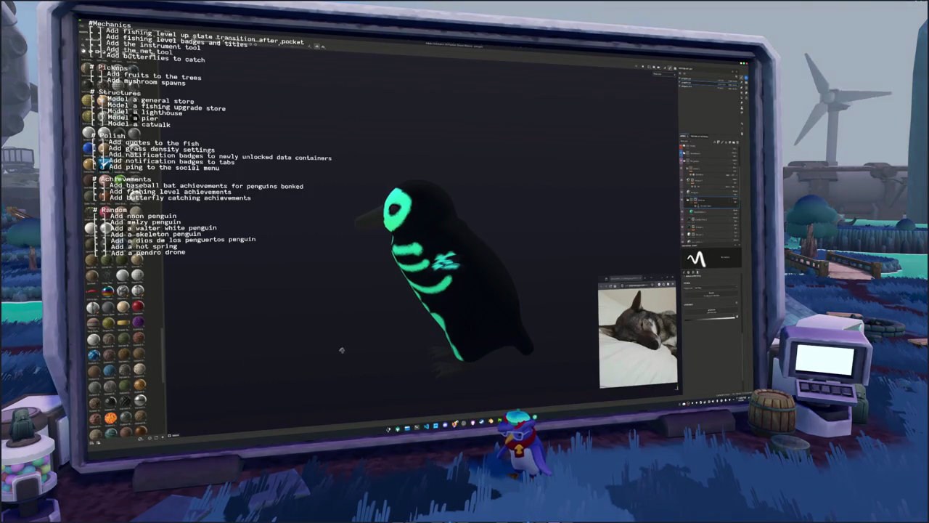
# Change the skeleton layer's Base Color from bright cyan to pale green
pyautogui.click(698, 211)
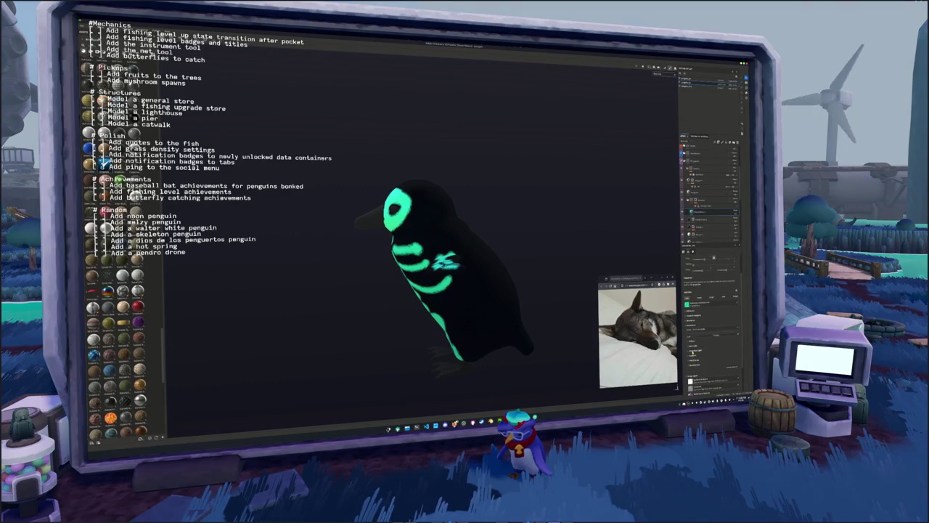
pyautogui.click(692, 342)
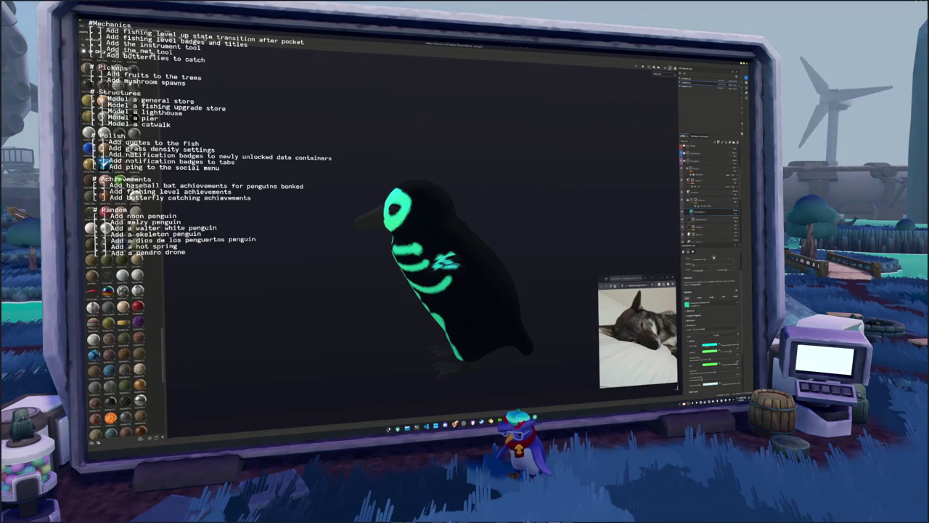
pyautogui.click(687, 304)
pyautogui.moveTo(726, 327); pyautogui.dragTo(714, 319)
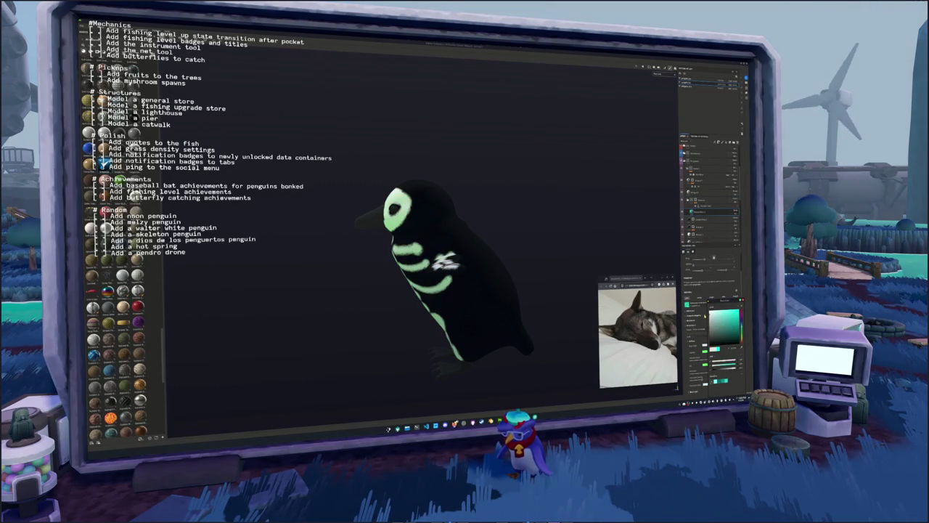
pyautogui.click(508, 299)
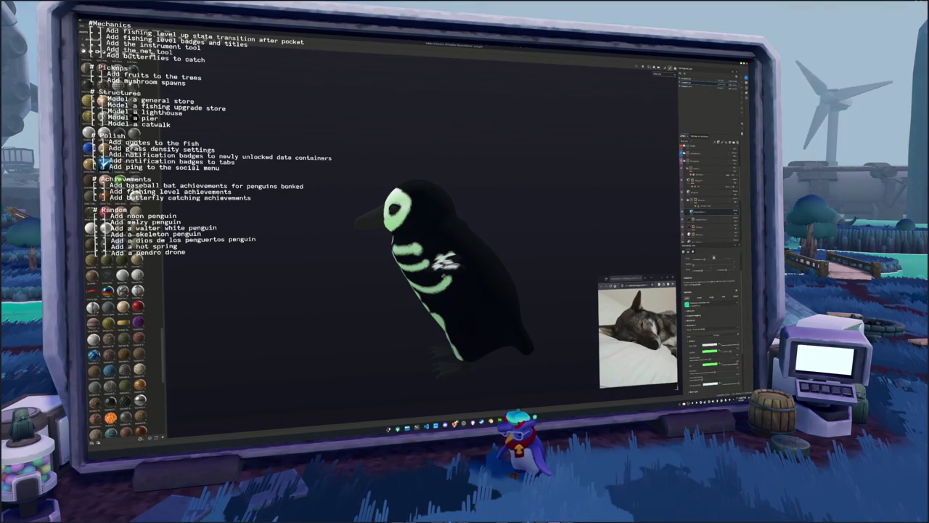
# Switch back to the brush and paint more pale green over a rib in side view
pyautogui.moveTo(508, 298); pyautogui.dragTo(603, 233)
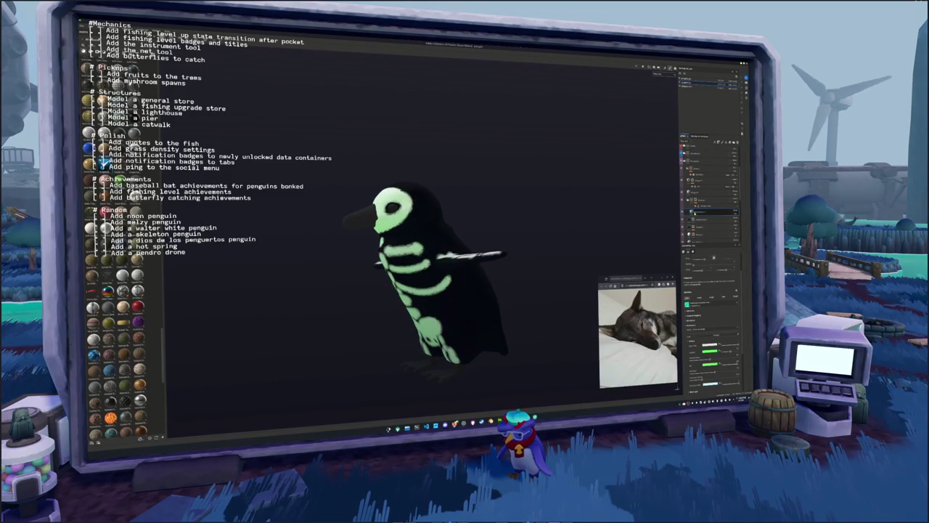
pyautogui.press('1')
pyautogui.moveTo(406, 276)
pyautogui.mouseDown()
pyautogui.moveTo(345, 259)
pyautogui.moveTo(315, 264)
pyautogui.moveTo(377, 277)
pyautogui.moveTo(398, 317)
pyautogui.mouseUp()
pyautogui.moveTo(421, 274)
pyautogui.mouseDown()
pyautogui.moveTo(542, 277)
pyautogui.moveTo(504, 282)
pyautogui.mouseUp()
pyautogui.scroll(5, 497, 284)
pyautogui.scroll(3, 503, 282)
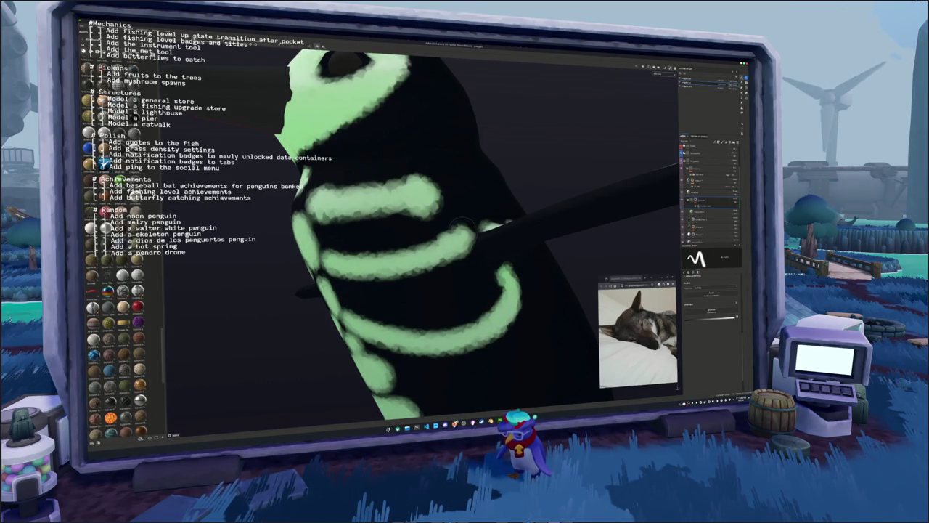
pyautogui.moveTo(455, 222); pyautogui.dragTo(433, 249)
pyautogui.moveTo(407, 278); pyautogui.dragTo(385, 297)
pyautogui.scroll(-3, 385, 298)
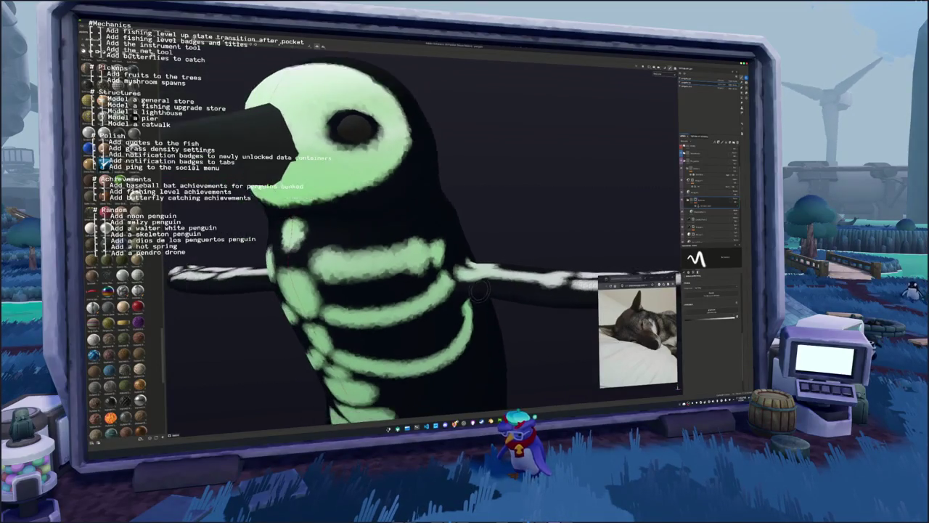
pyautogui.scroll(3, 369, 314)
pyautogui.scroll(3, 368, 314)
pyautogui.moveTo(471, 263)
pyautogui.mouseDown()
pyautogui.moveTo(483, 260)
pyautogui.moveTo(471, 240)
pyautogui.moveTo(484, 250)
pyautogui.mouseUp()
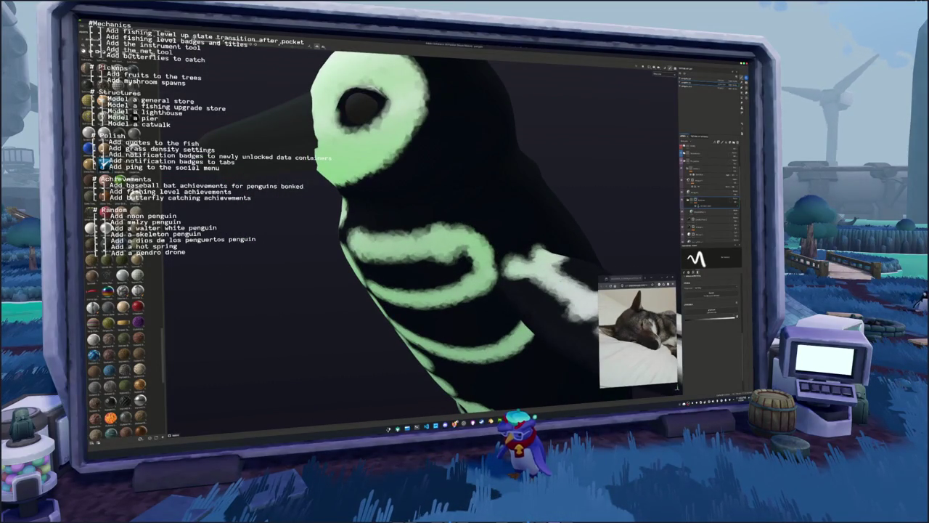
# Recentre the penguin, view it from three-quarter side, and select the next layer to recolour
pyautogui.scroll(-3, 438, 267)
pyautogui.press('KP_1')
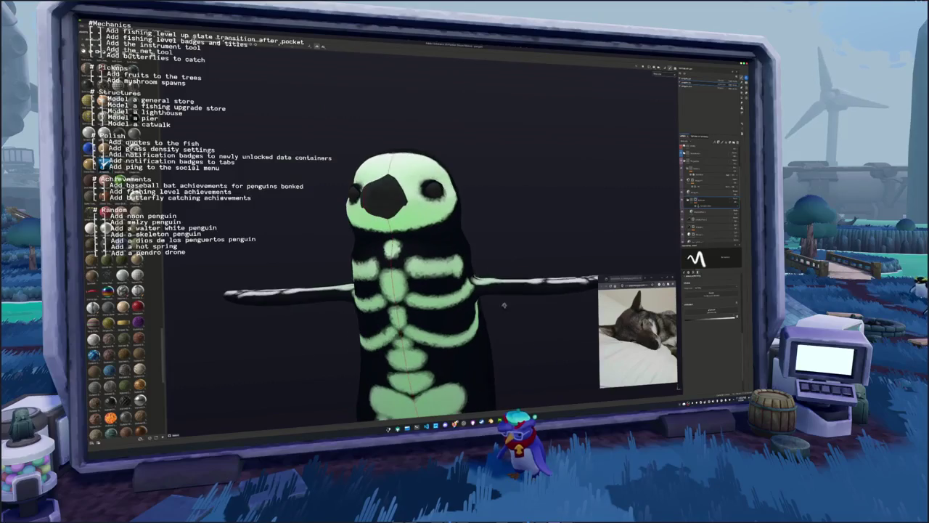
pyautogui.scroll(-2, 363, 330)
pyautogui.moveTo(349, 326)
pyautogui.mouseDown()
pyautogui.moveTo(421, 319)
pyautogui.moveTo(590, 259)
pyautogui.mouseUp()
pyautogui.scroll(2, 363, 329)
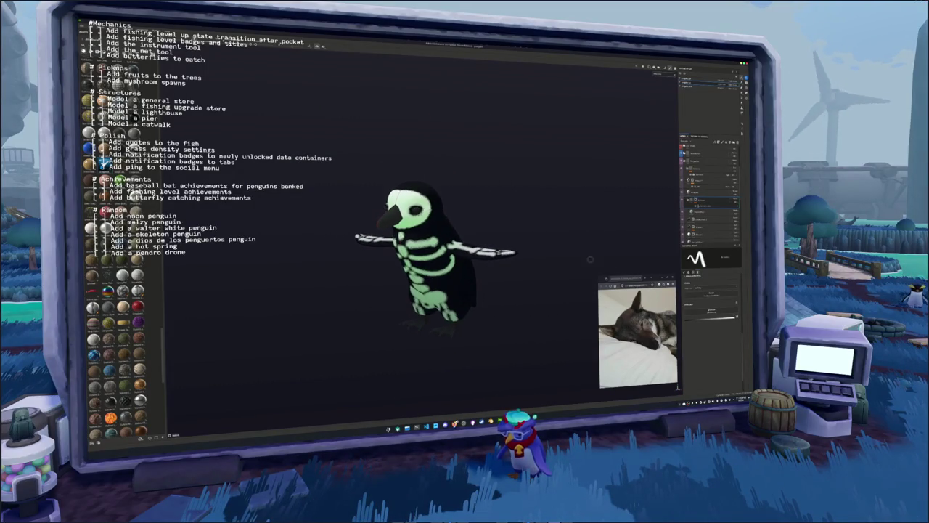
pyautogui.click(704, 211)
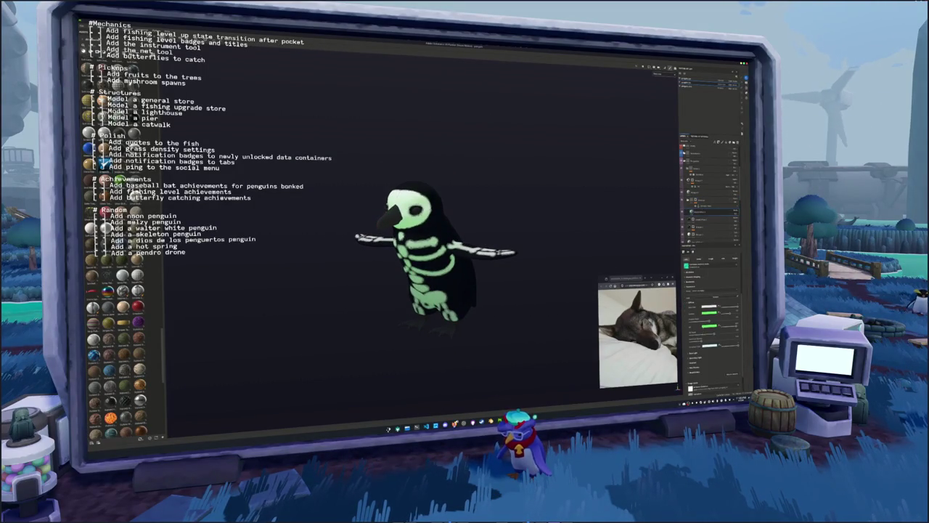
# Set the feet layer's Base Color to pink and give a layer in the stack a new name
pyautogui.click(703, 307)
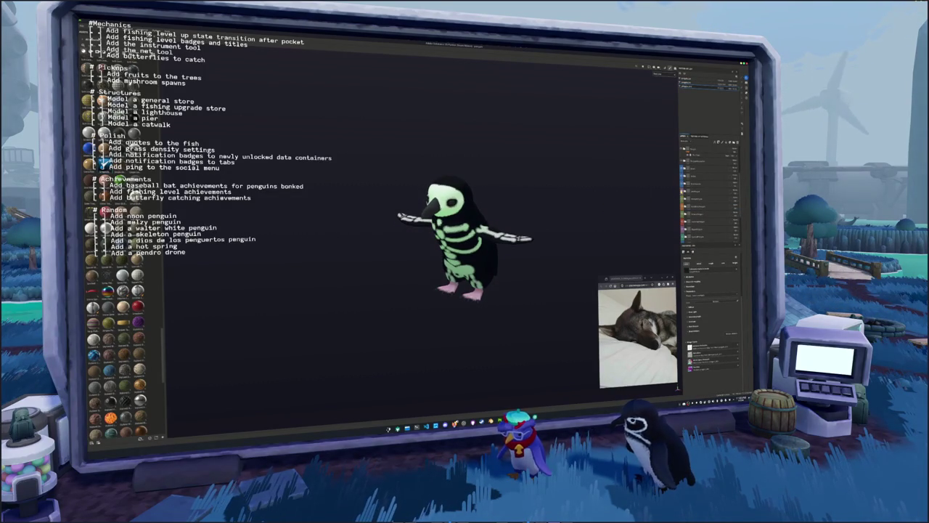
pyautogui.press('F2')
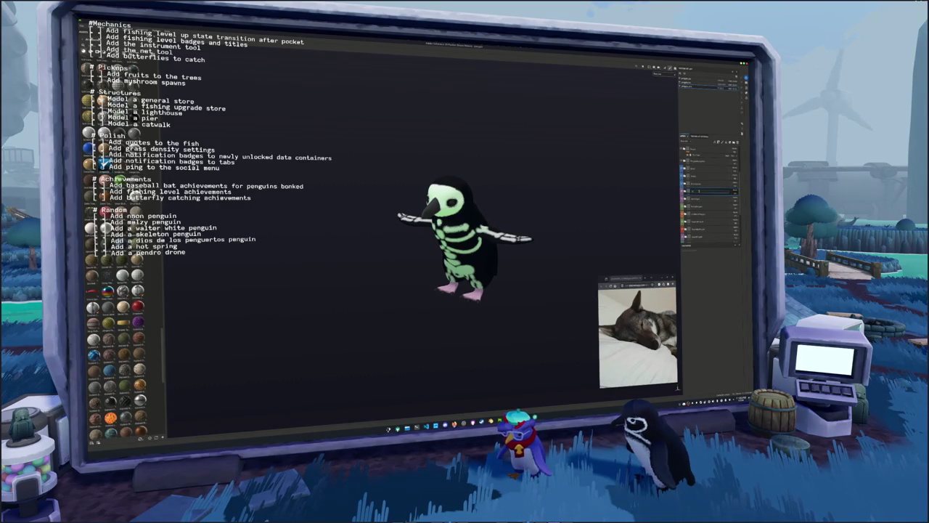
pyautogui.press('Return')
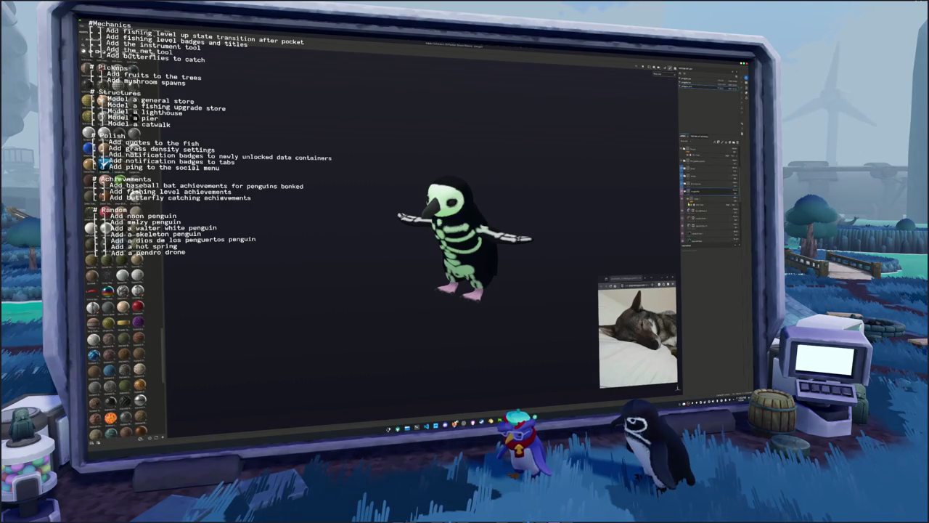
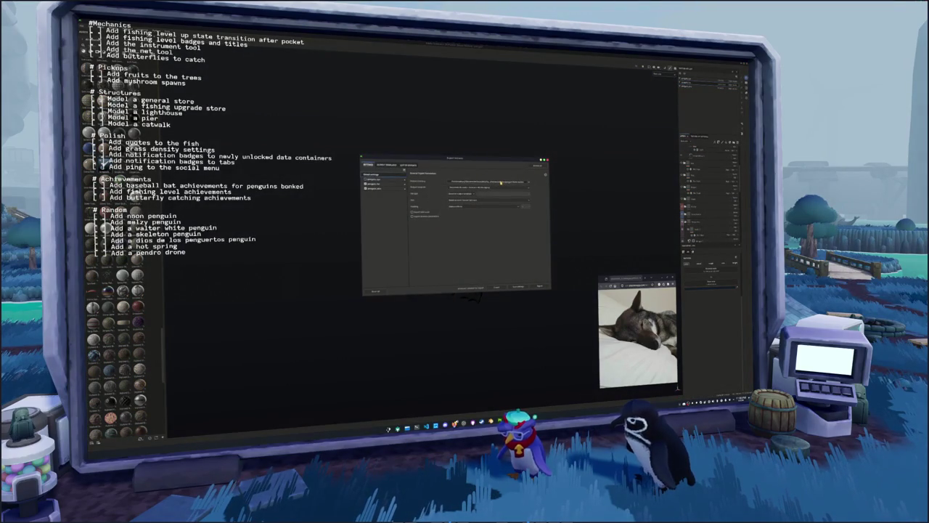
# Export the skeleton penguin textures, keeping the existing output folder, then return to the Godot 3D view
pyautogui.click(501, 183)
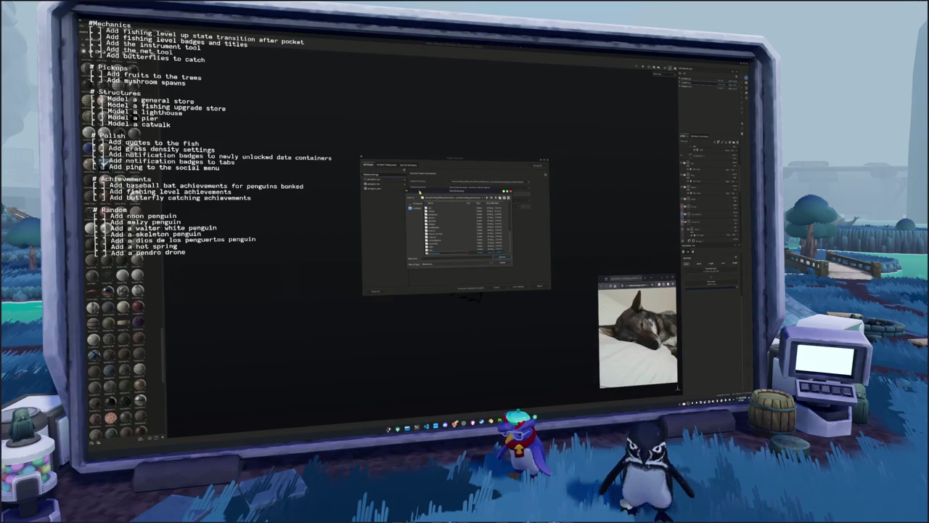
pyautogui.press('Return')
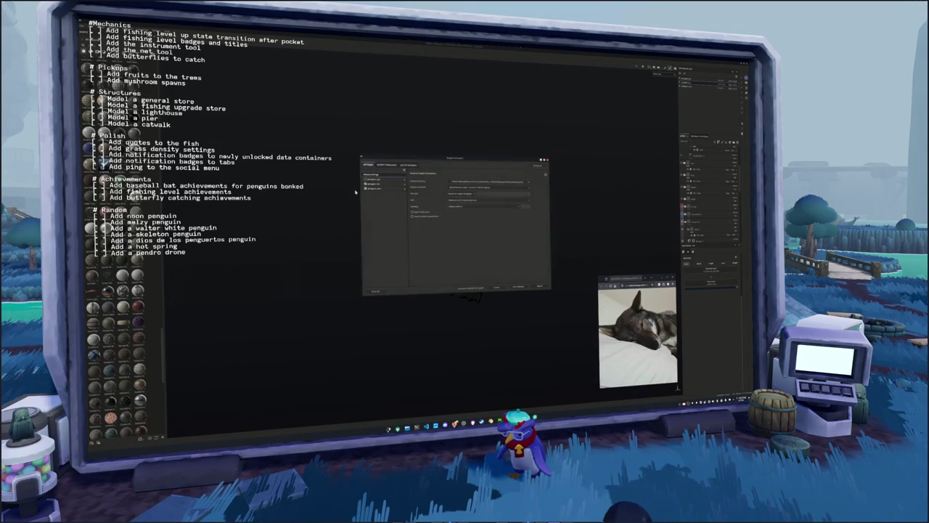
pyautogui.click(378, 185)
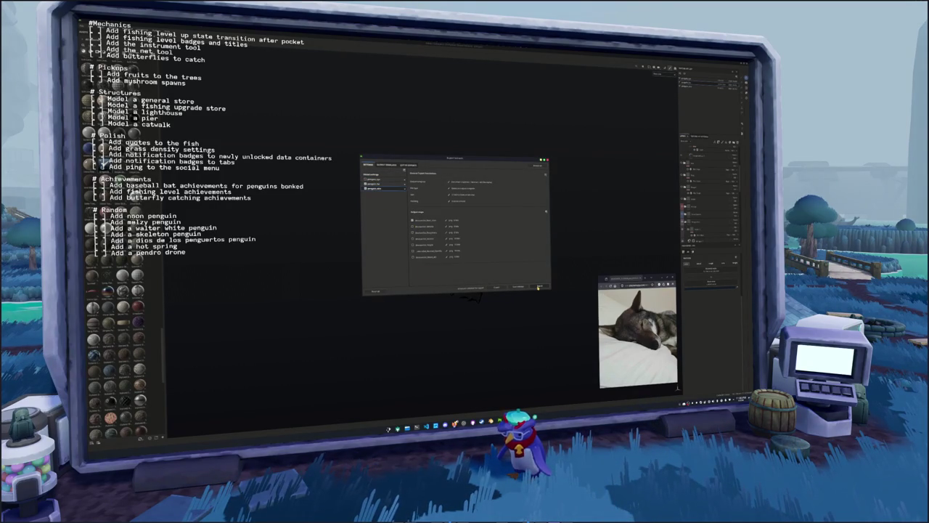
pyautogui.click(383, 175)
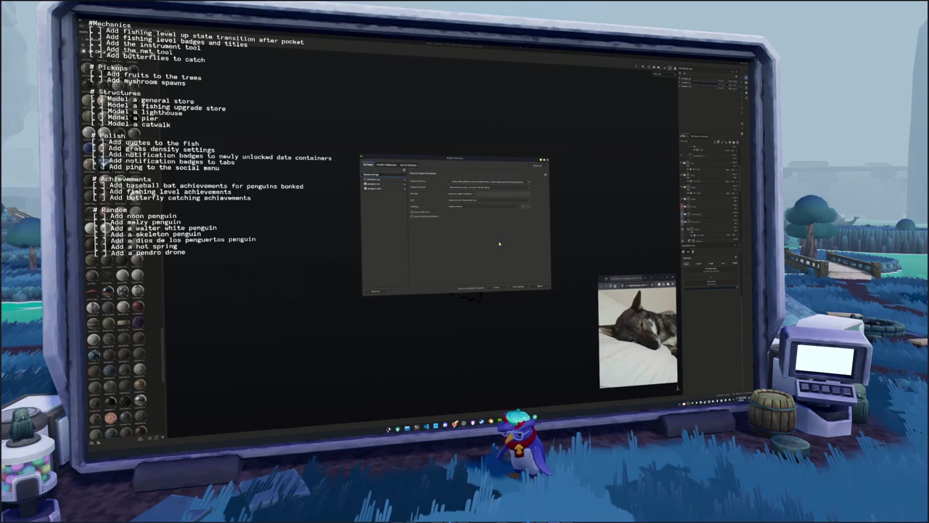
pyautogui.click(540, 288)
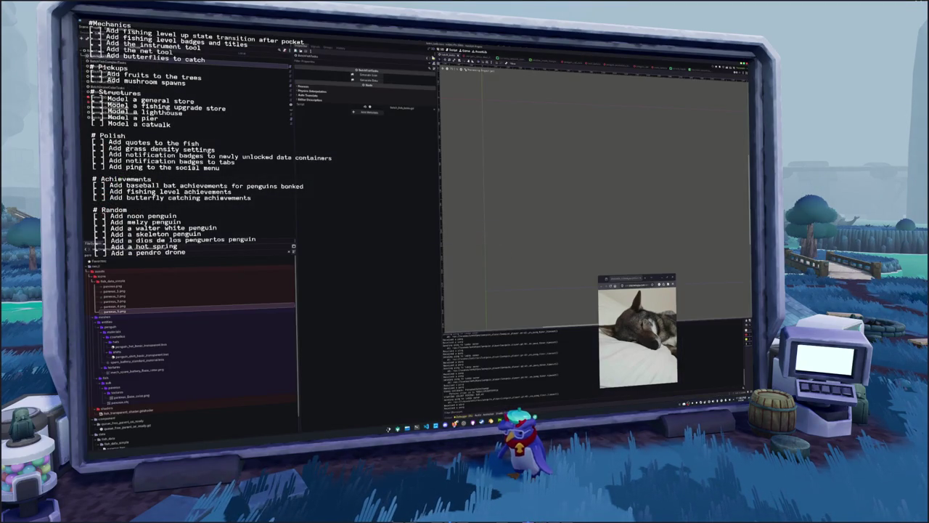
pyautogui.click(440, 51)
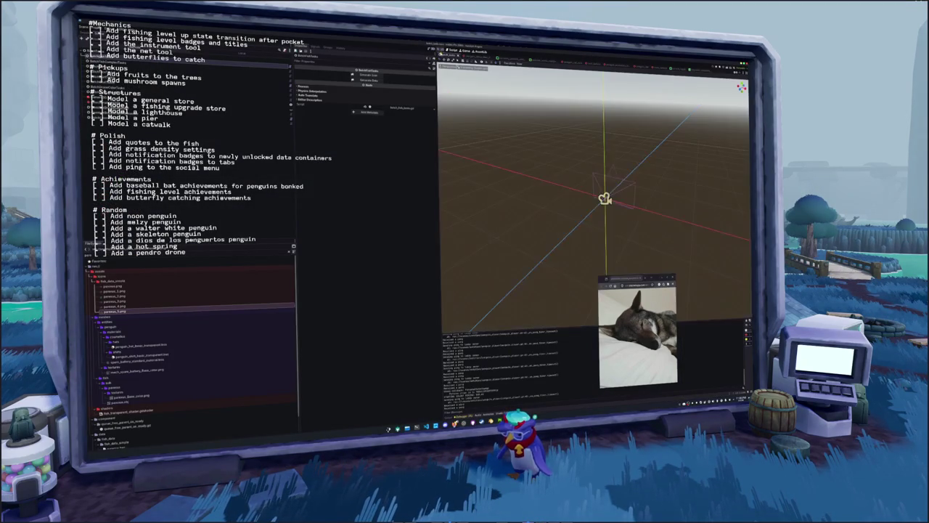
# Quick-open the penguin scene
pyautogui.hotkey('alt', 'shift', 'o')
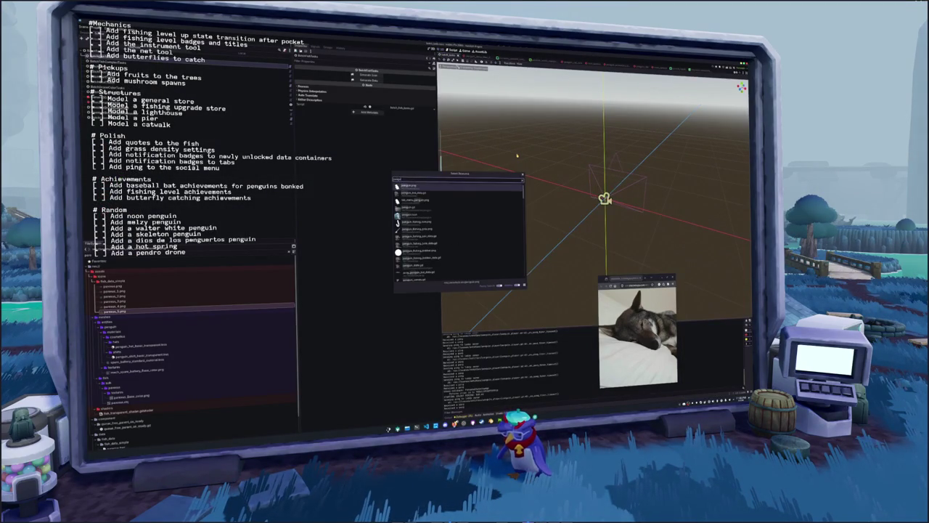
pyautogui.press('Down')
pyautogui.press('Down')
pyautogui.press('Return')
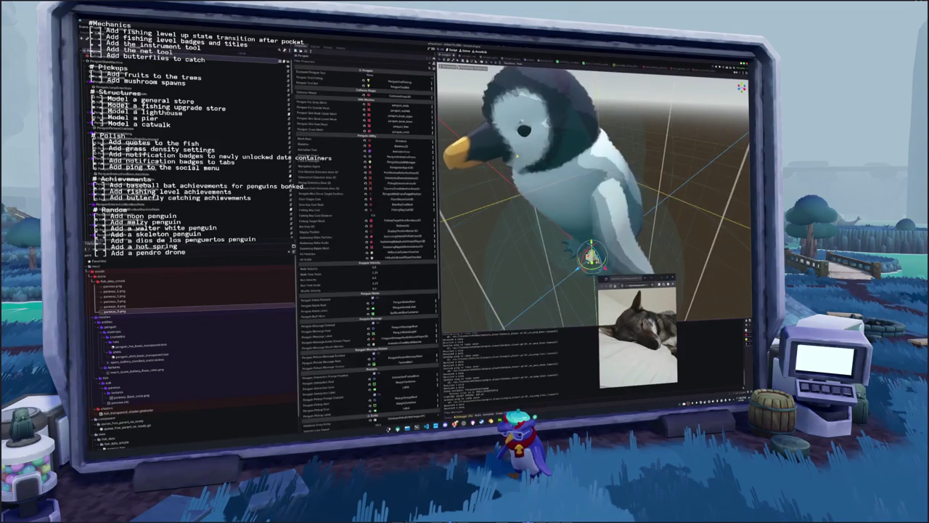
# Expand the FileSystem folders to show the meshes materials and the penguin entity assets
pyautogui.scroll(-3, 595, 218)
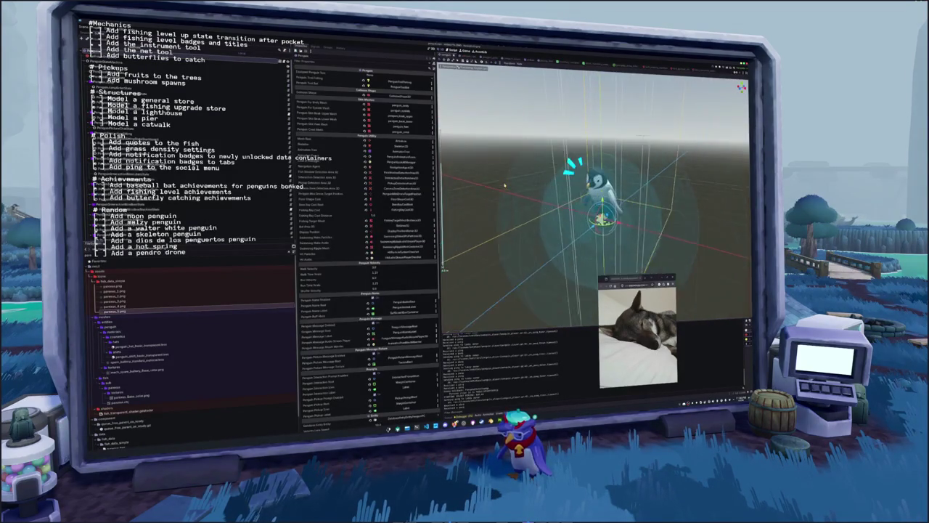
pyautogui.click(116, 280)
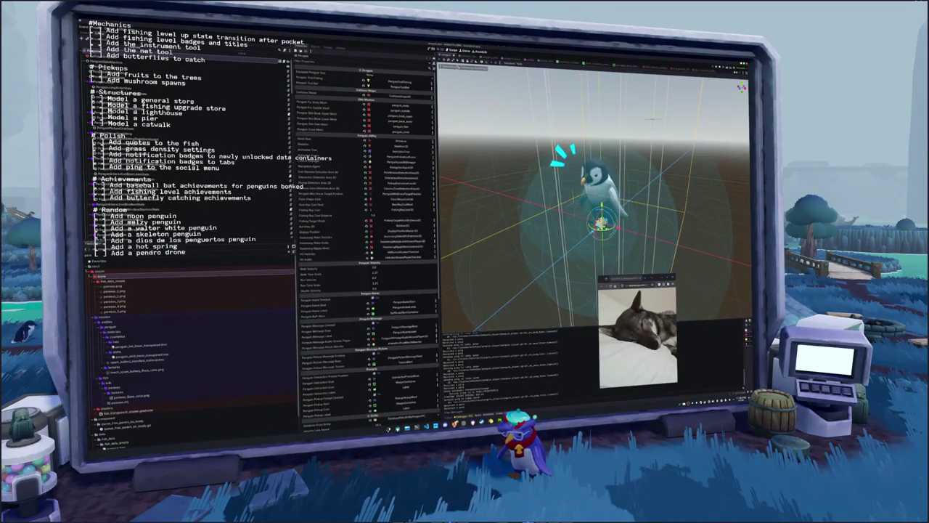
pyautogui.click(100, 289)
pyautogui.click(101, 294)
pyautogui.click(101, 307)
pyautogui.click(102, 317)
pyautogui.click(104, 317)
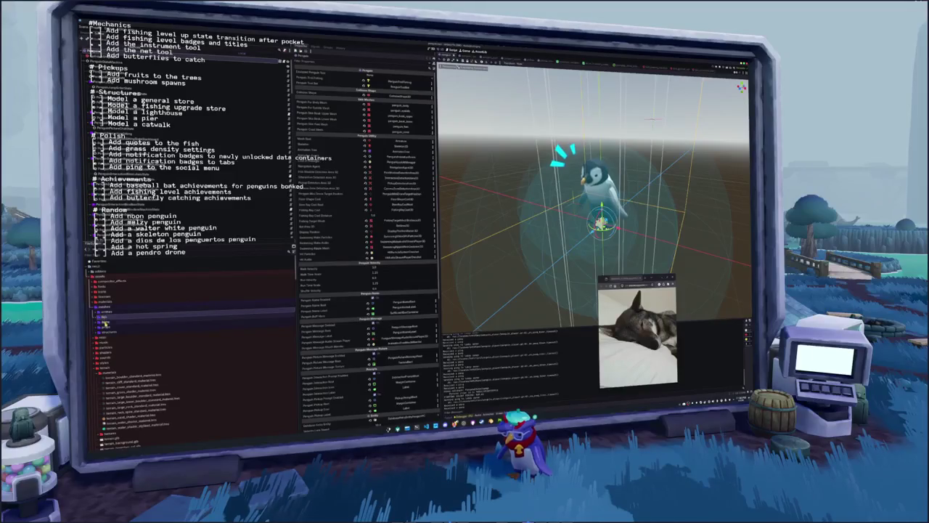
pyautogui.click(104, 317)
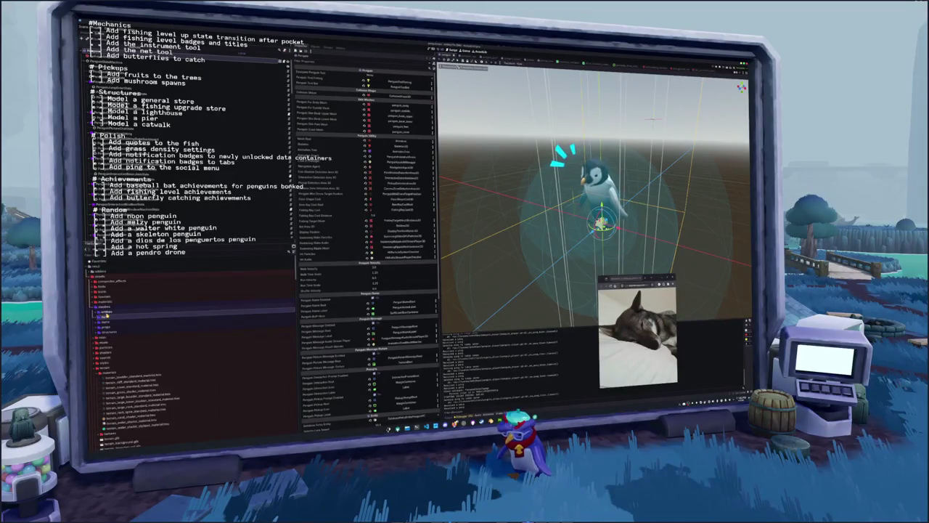
pyautogui.click(108, 326)
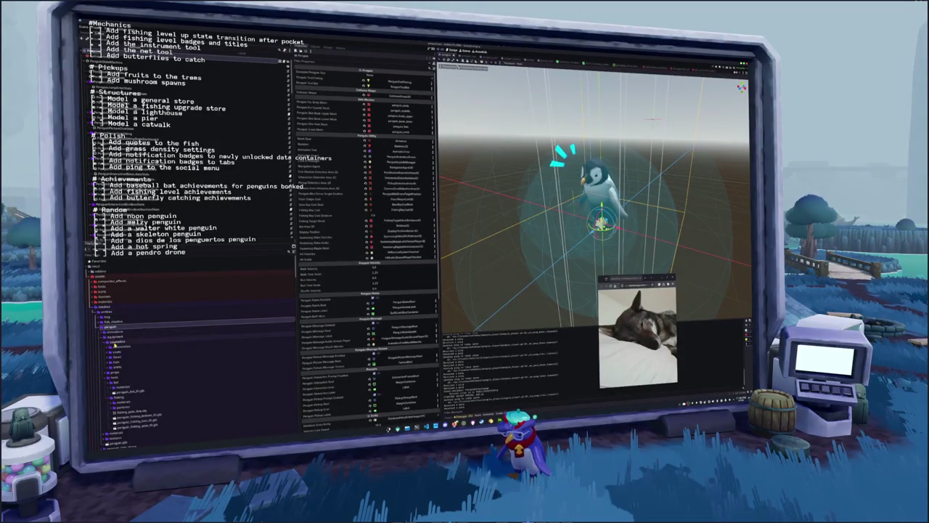
# In the cosmetics folder, duplicate a penguin material file with Ctrl+D under the suggested name
pyautogui.scroll(-3, 115, 376)
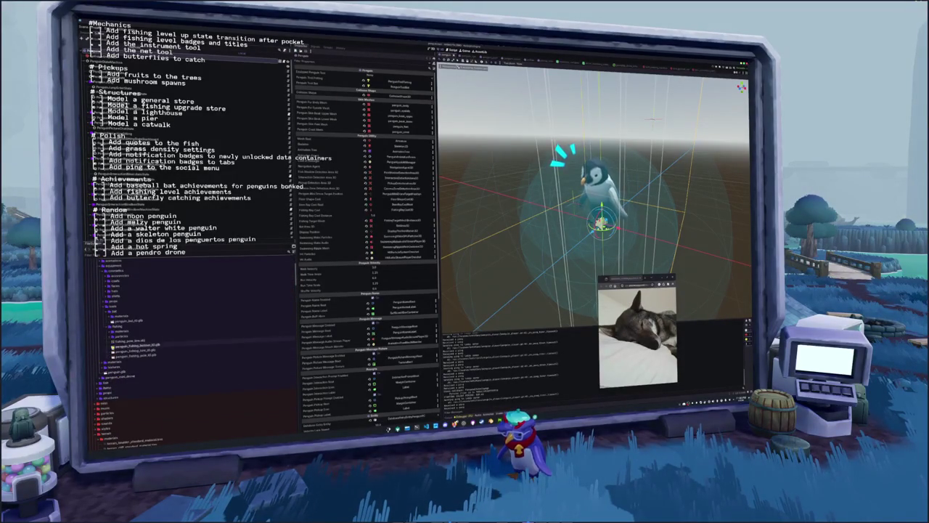
pyautogui.scroll(1, 115, 297)
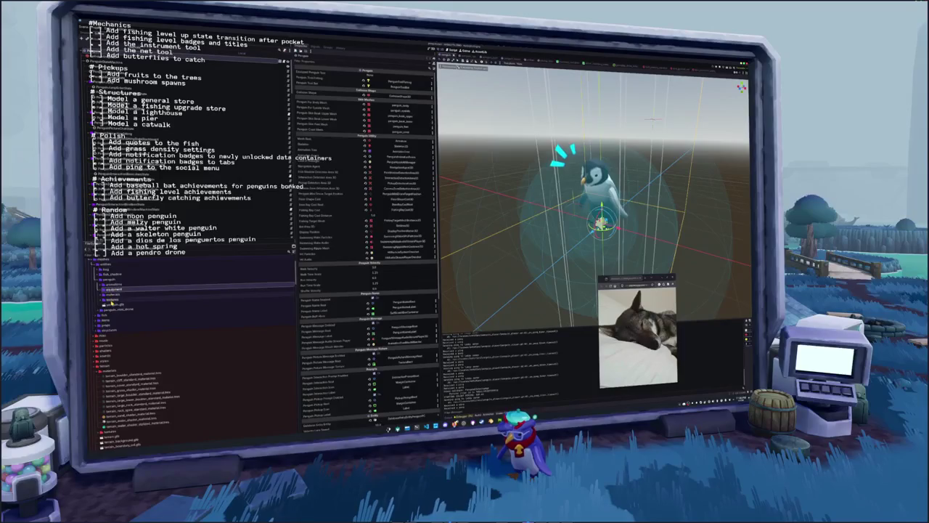
pyautogui.click(114, 299)
pyautogui.scroll(-3, 114, 327)
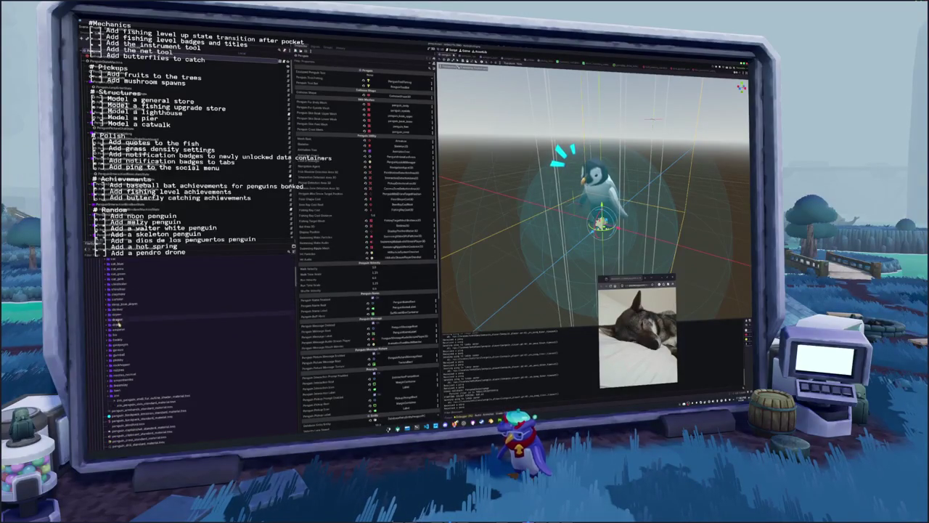
pyautogui.click(124, 395)
pyautogui.hotkey('ctrl', 'd')
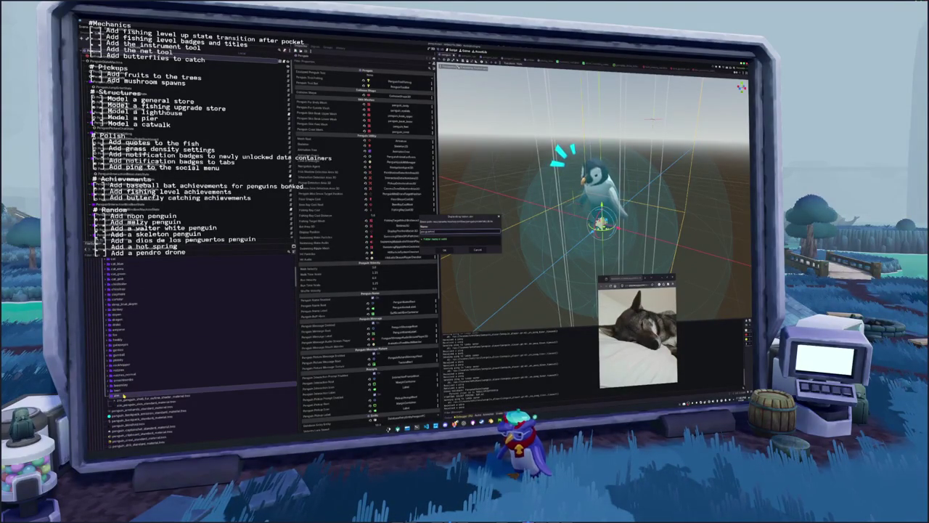
pyautogui.press('Return')
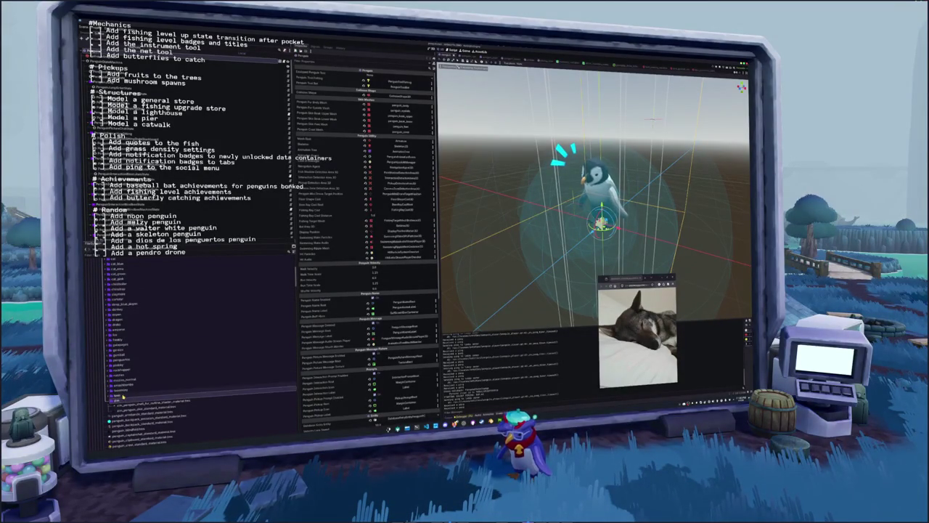
# Open the penguertos shell fur outline shader material and expand its Shader Parameters
pyautogui.click(122, 359)
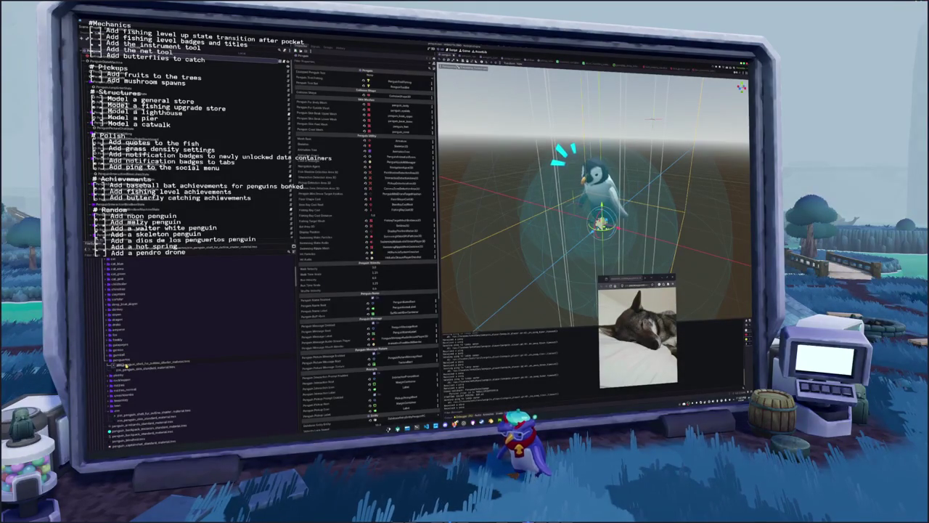
pyautogui.click(117, 364)
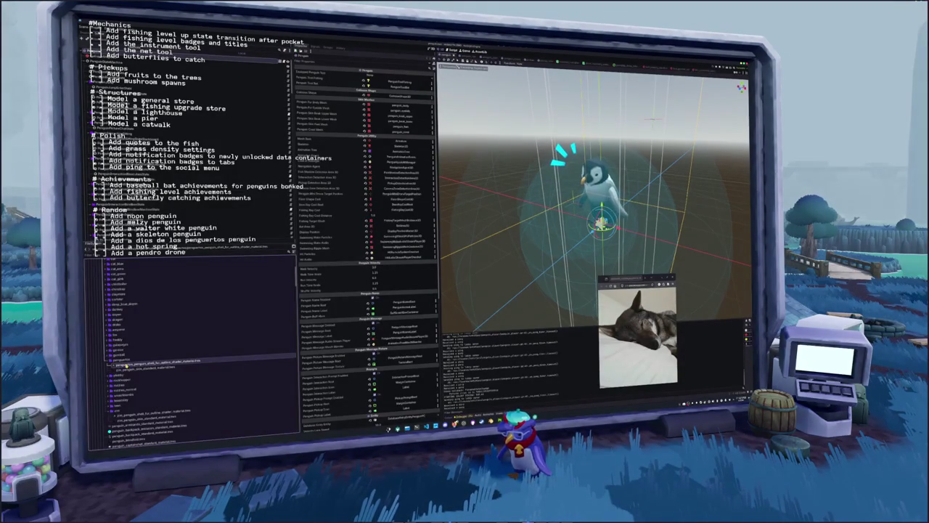
pyautogui.click(125, 368)
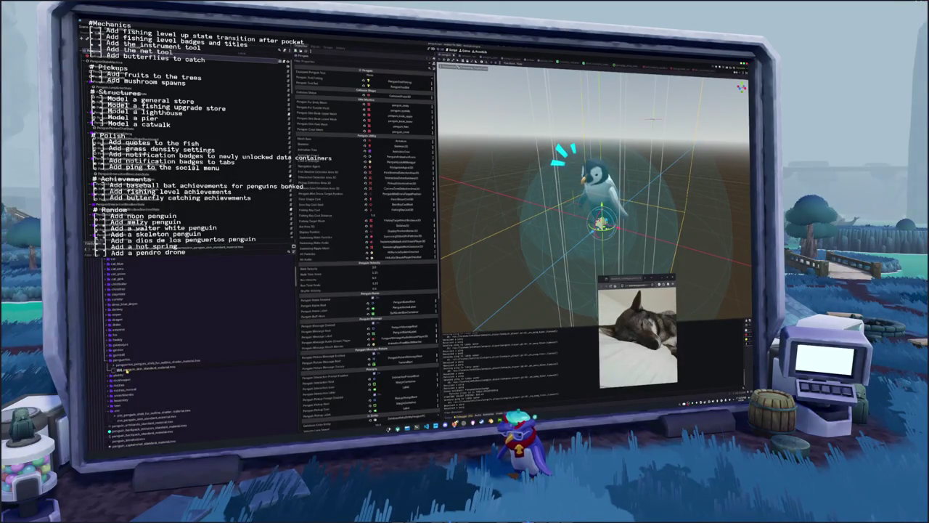
pyautogui.click(132, 361)
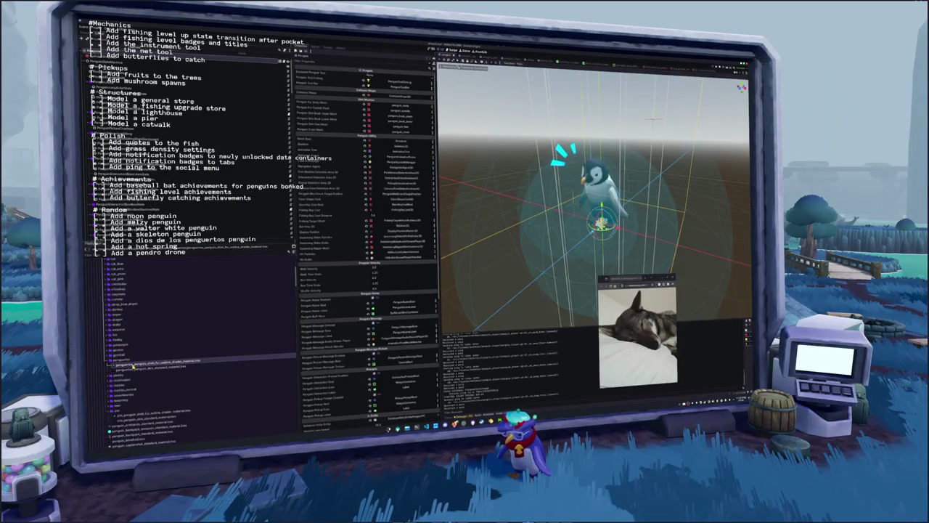
pyautogui.click(403, 106)
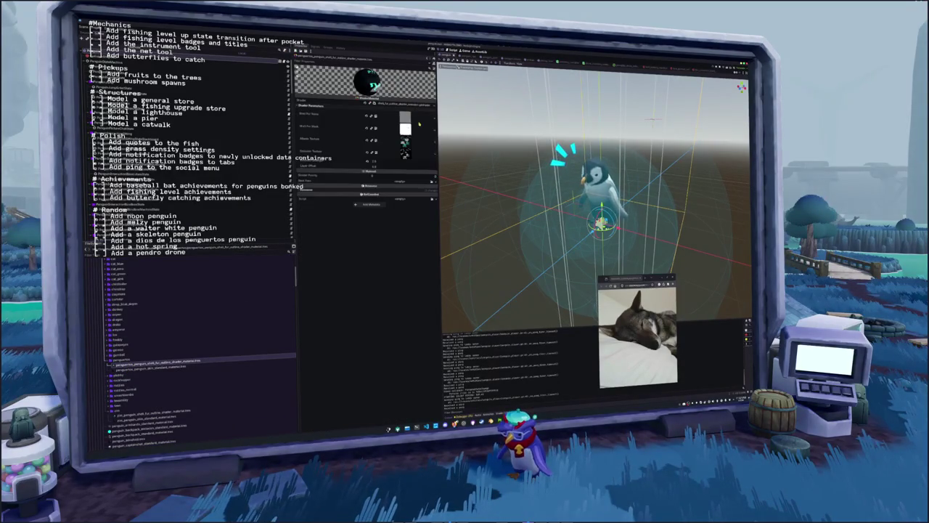
# Assign a penguin texture to the albedo slot by searching 'penguin'
pyautogui.click(434, 143)
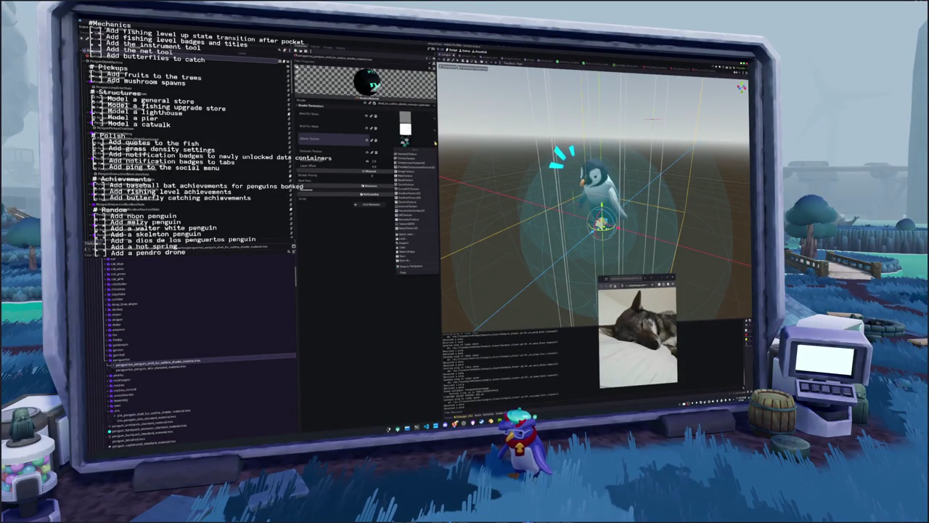
pyautogui.click(408, 234)
pyautogui.write('penguin')
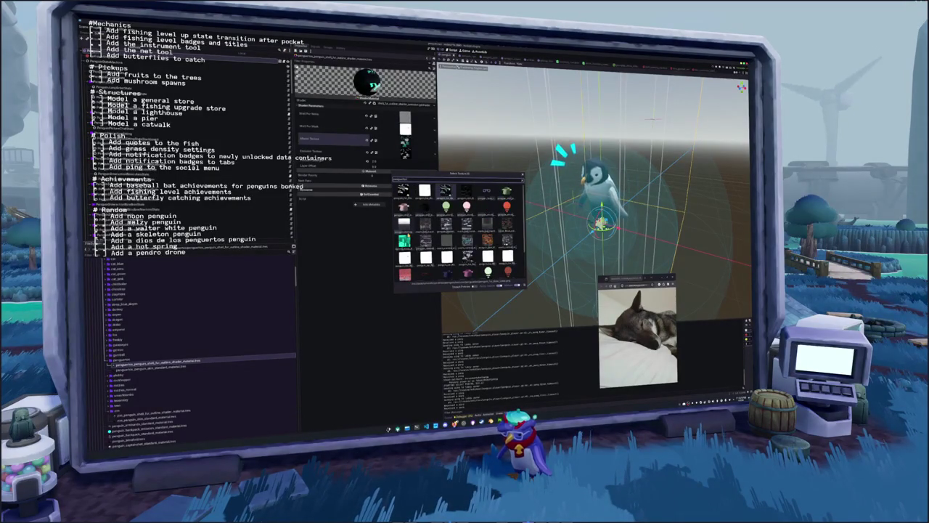
pyautogui.press('Return')
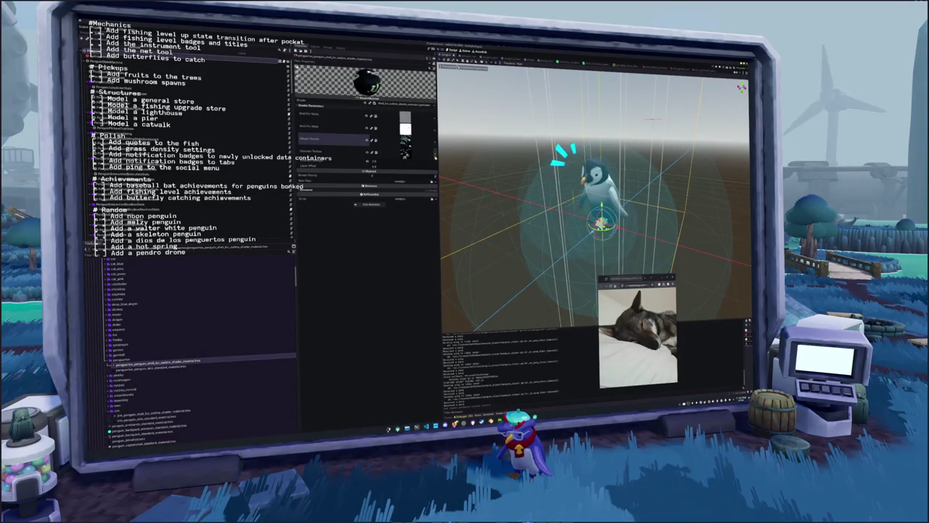
# Assign a texture to the emission slot from the texture picker
pyautogui.click(405, 151)
pyautogui.click(417, 242)
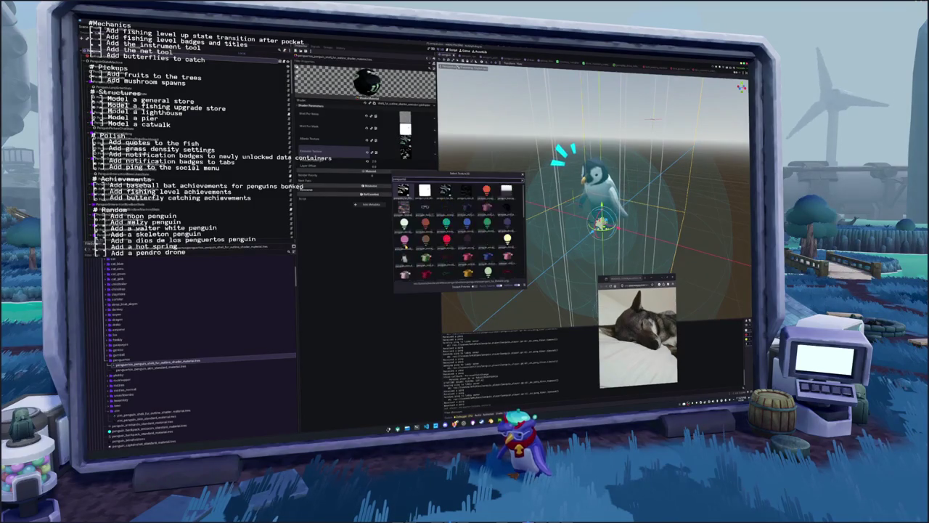
pyautogui.doubleClick(406, 246)
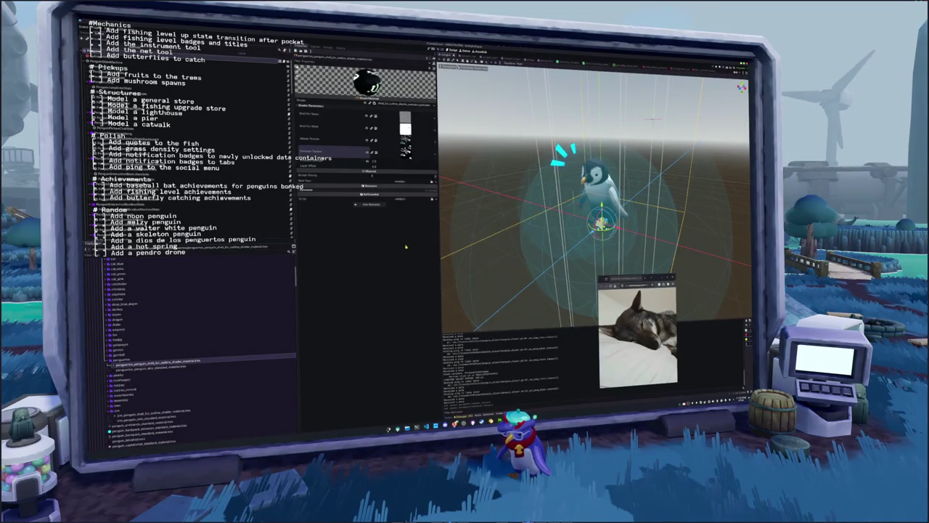
# Give penguin_skin_standard_material's texture slot the dark texture
pyautogui.click(176, 367)
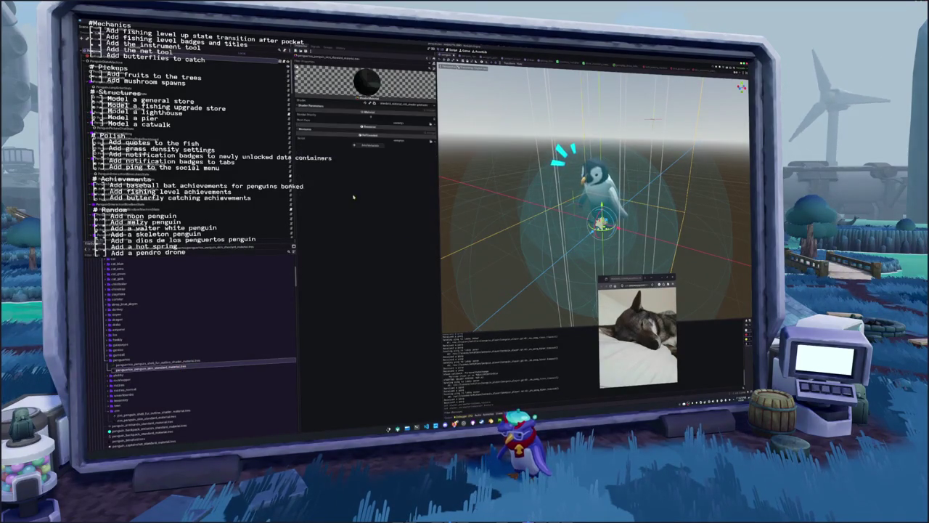
pyautogui.click(435, 117)
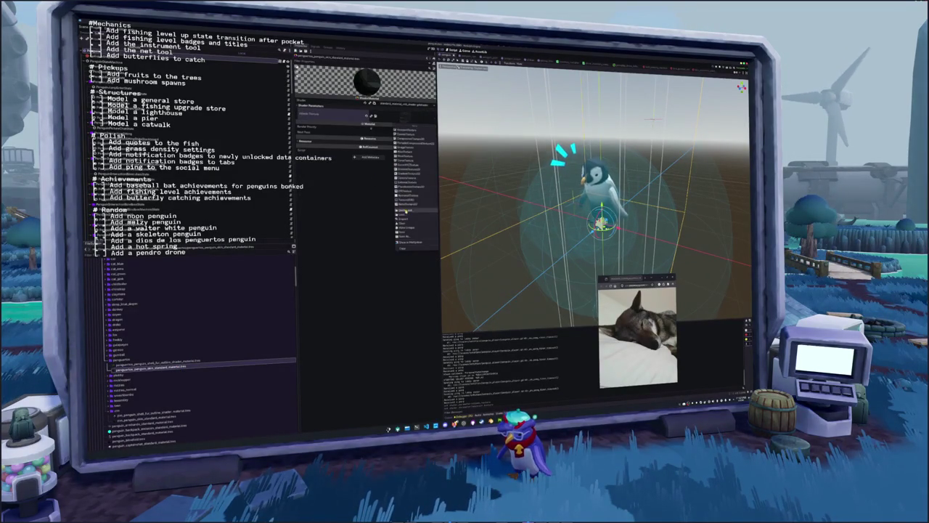
pyautogui.click(405, 210)
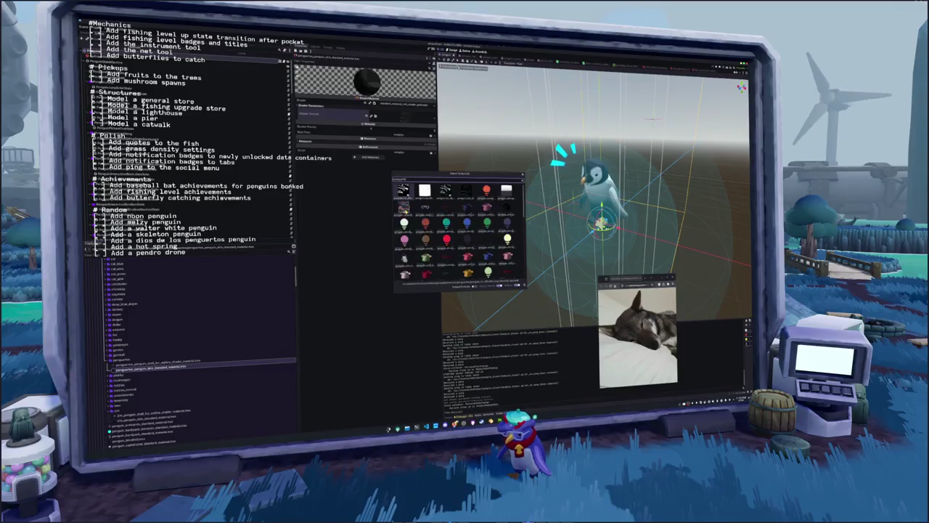
pyautogui.doubleClick(465, 191)
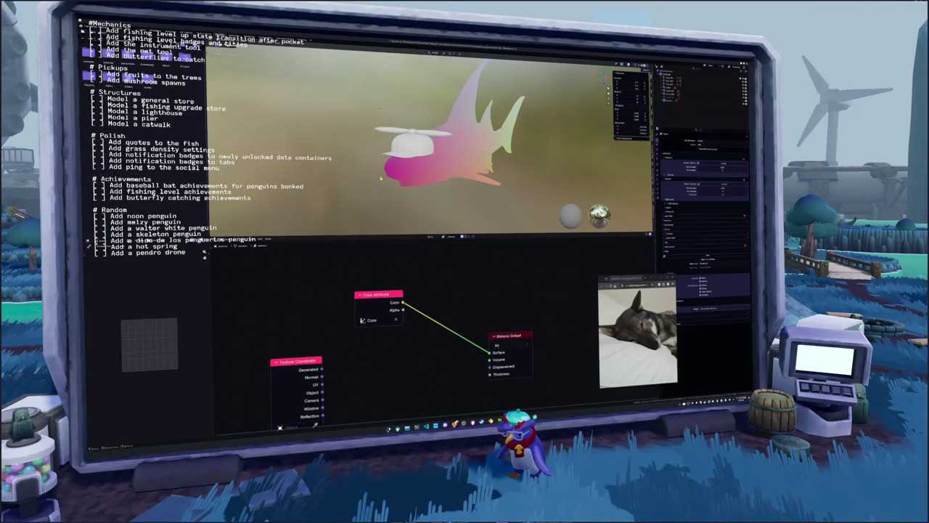
# Open the rigged penguin .blend file, discarding unsaved changes
pyautogui.press('KP_Decimal')
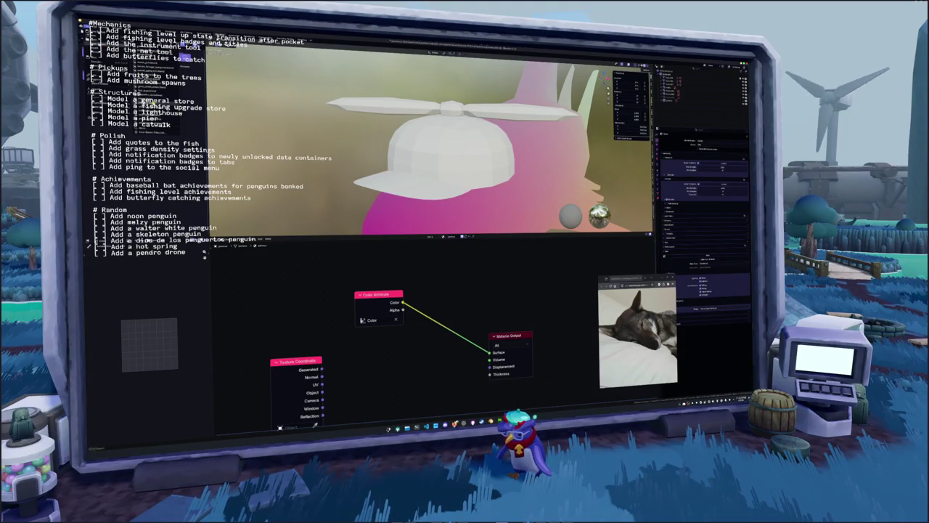
pyautogui.press('Return')
pyautogui.click(488, 239)
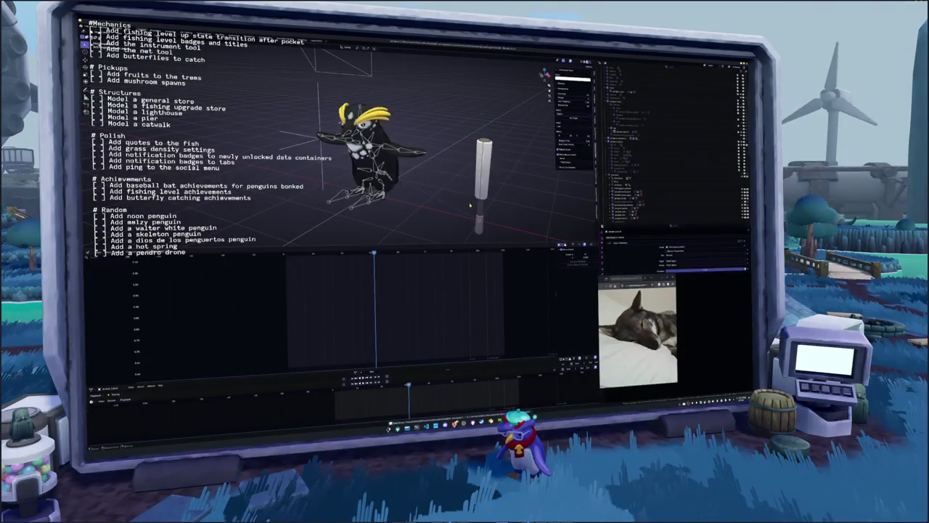
# Give the penguin mesh a different action, rewind playback, then switch to the Shading workspace
pyautogui.press('KP_0')
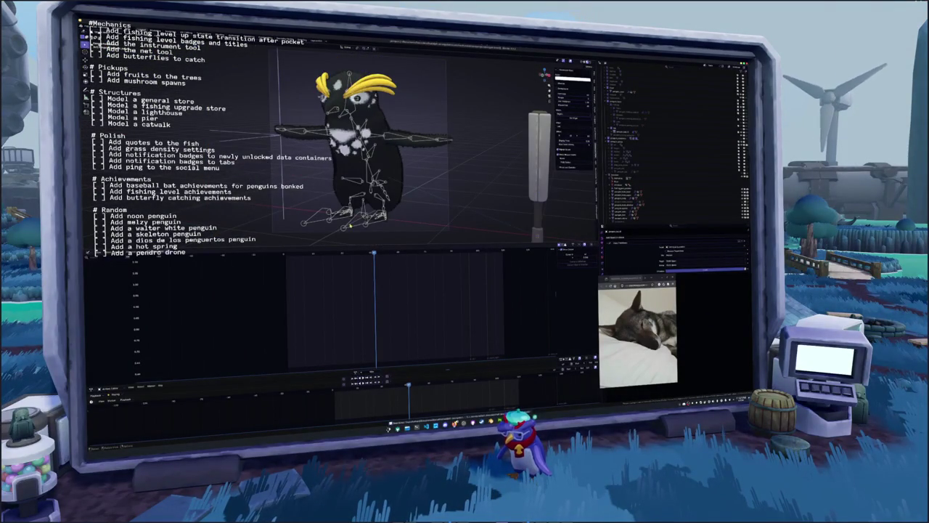
pyautogui.click(350, 226)
pyautogui.click(339, 372)
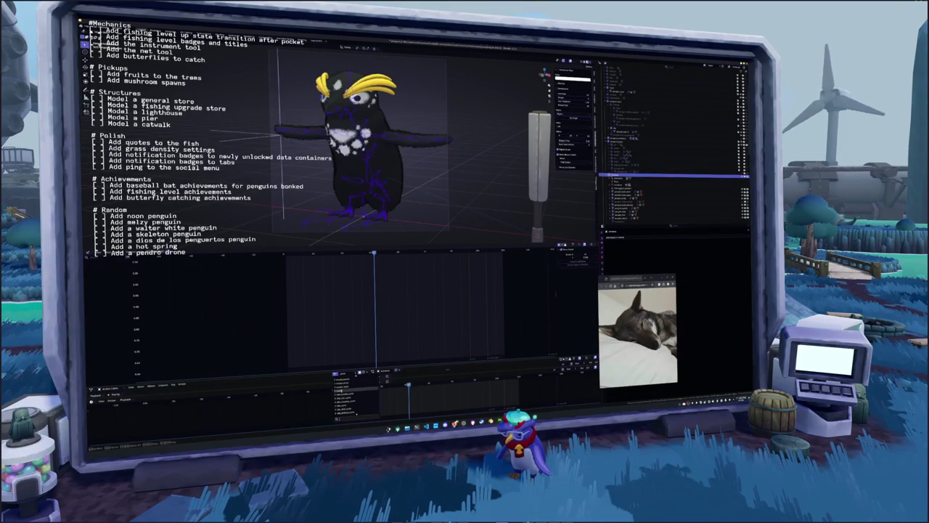
pyautogui.click(341, 394)
pyautogui.scroll(-3, 461, 209)
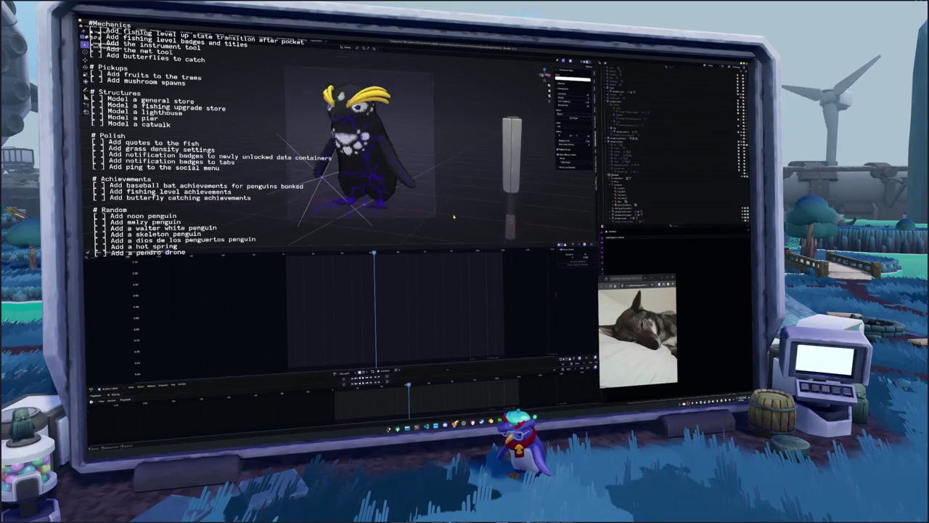
pyautogui.click(334, 391)
pyautogui.scroll(-2, 440, 145)
pyautogui.click(632, 217)
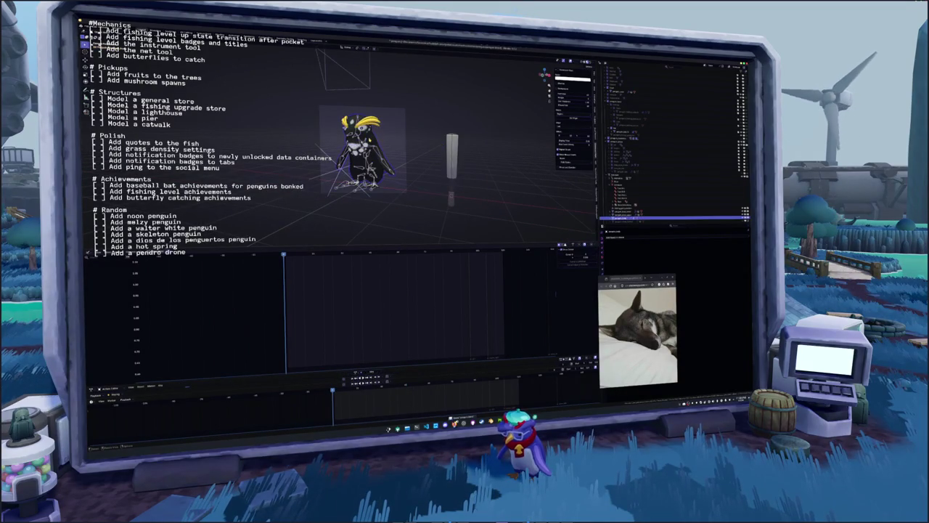
pyautogui.hotkey('ctrl', 'pageup')
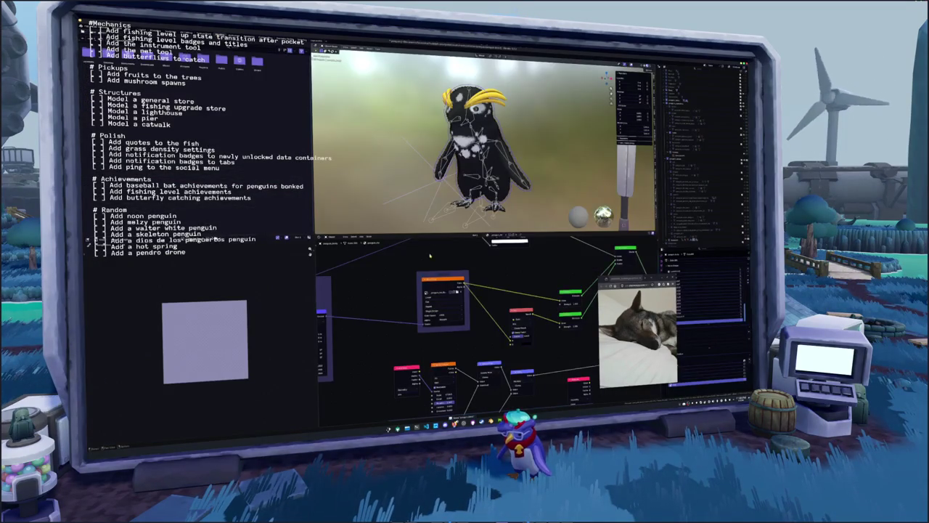
# Load the green skeleton texture into the penguin's Image Texture node
pyautogui.click(456, 292)
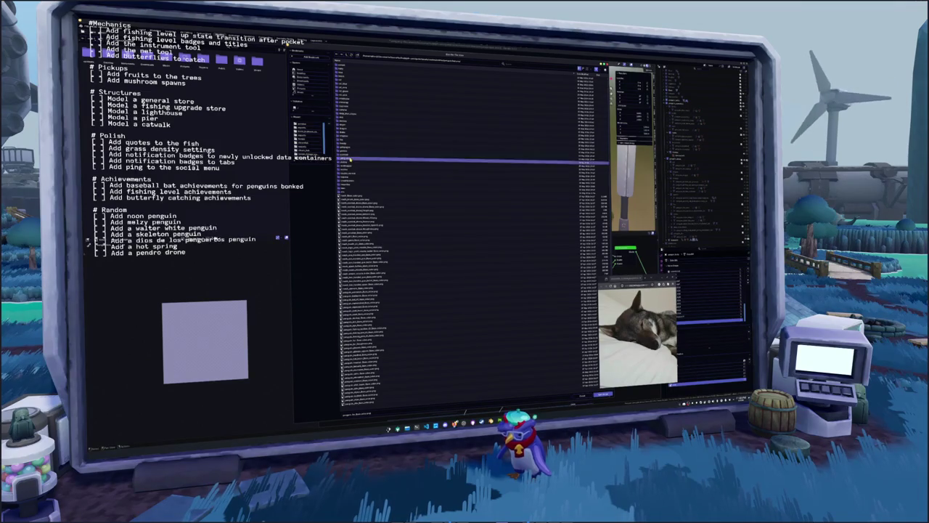
pyautogui.click(350, 159)
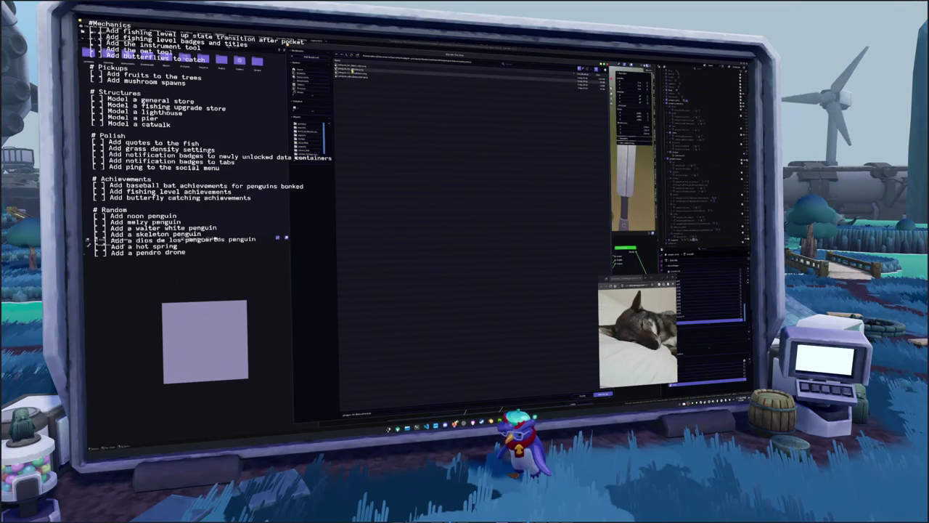
pyautogui.doubleClick(352, 76)
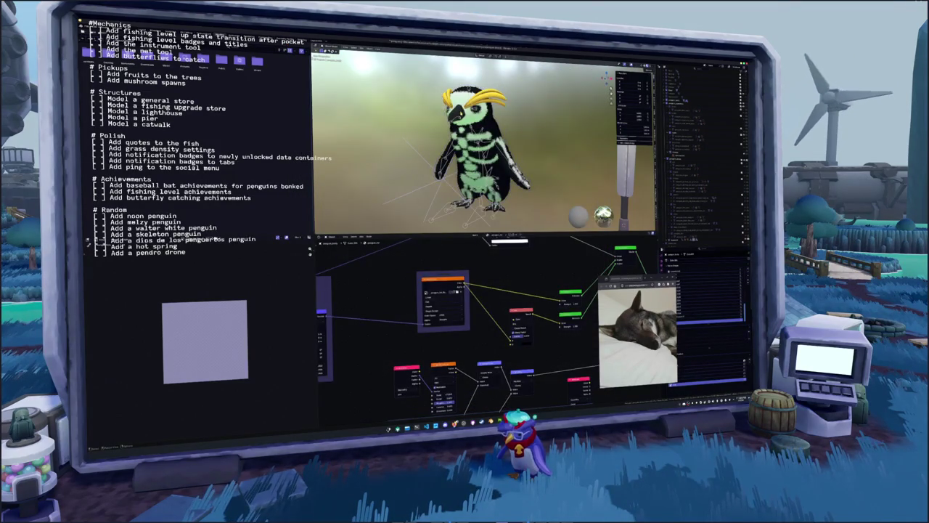
# Load an image from the textures subfolder into another object's material
pyautogui.click(455, 227)
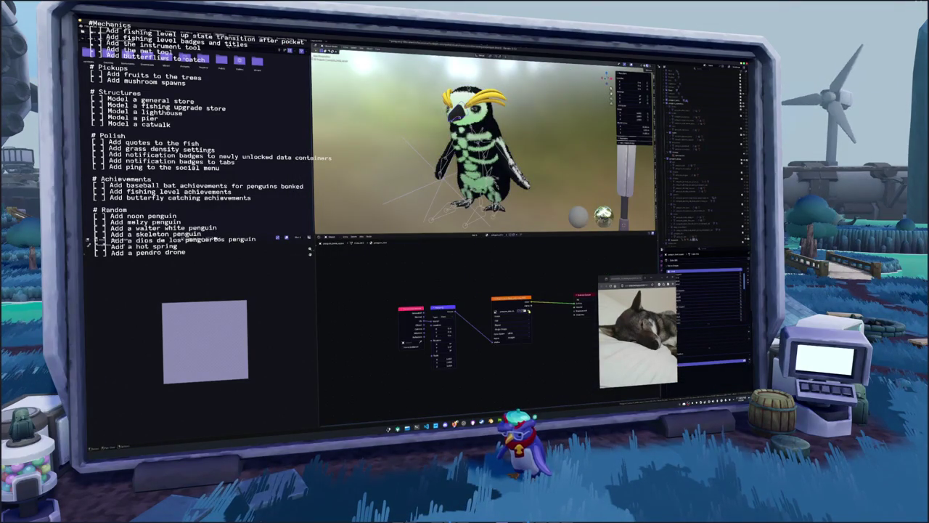
pyautogui.click(522, 312)
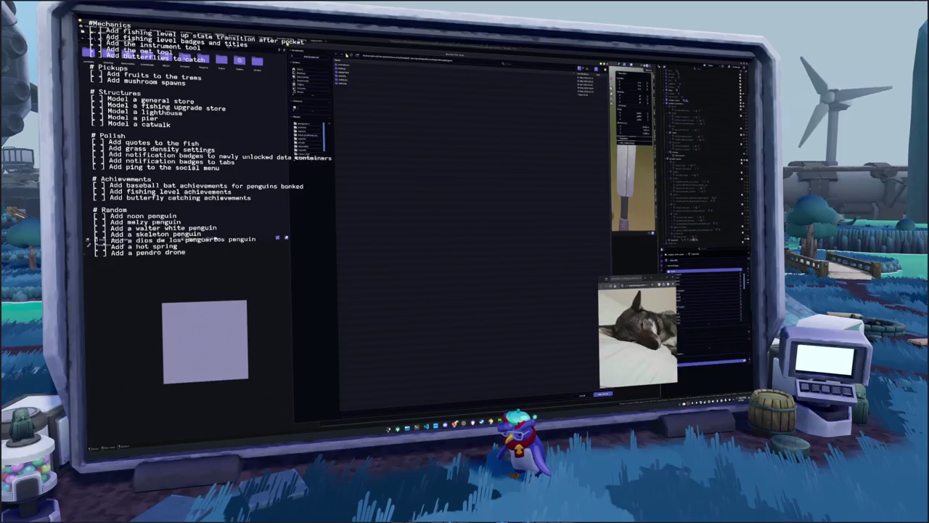
pyautogui.doubleClick(343, 84)
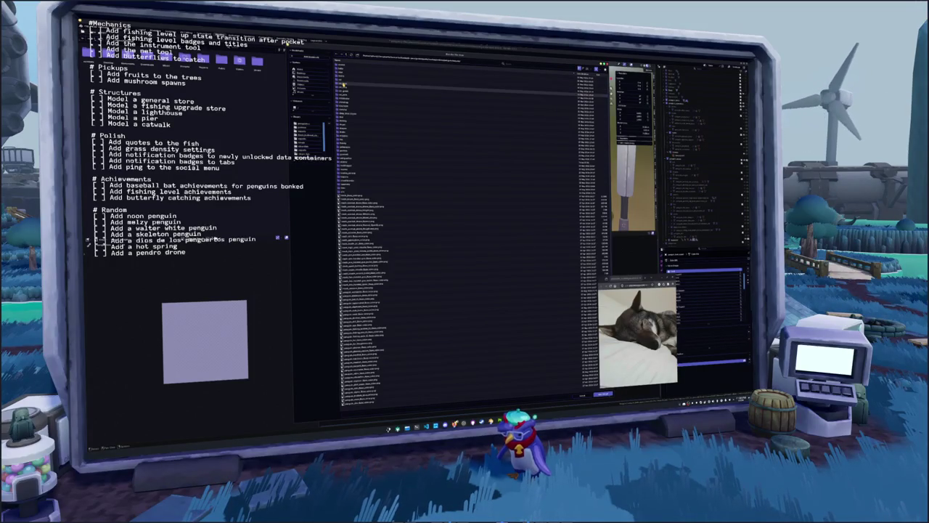
pyautogui.doubleClick(351, 158)
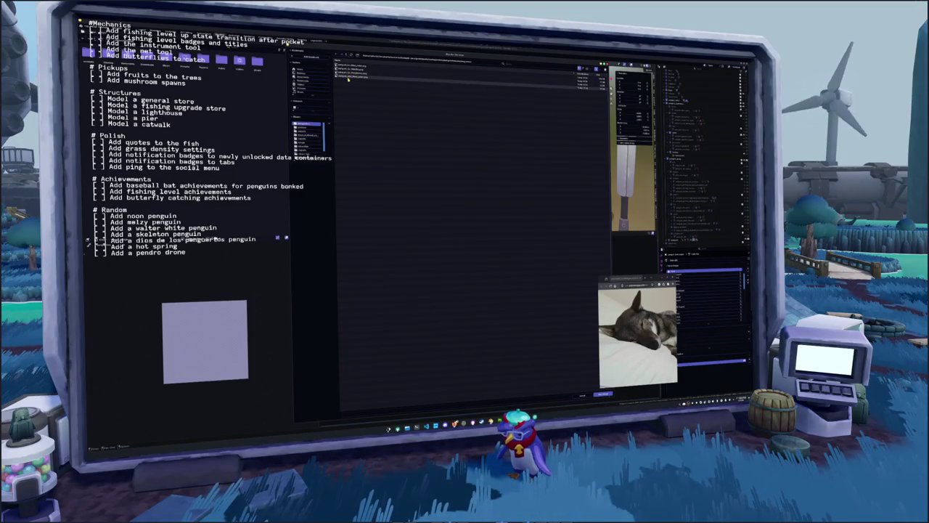
pyautogui.doubleClick(349, 79)
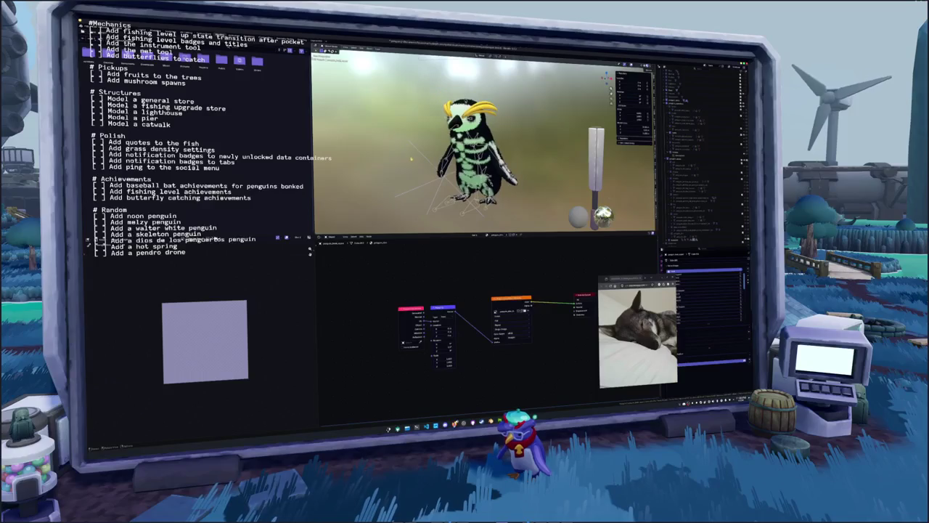
# Open the skeleton penguin image file through the Image Editor's Image menu
pyautogui.click(123, 238)
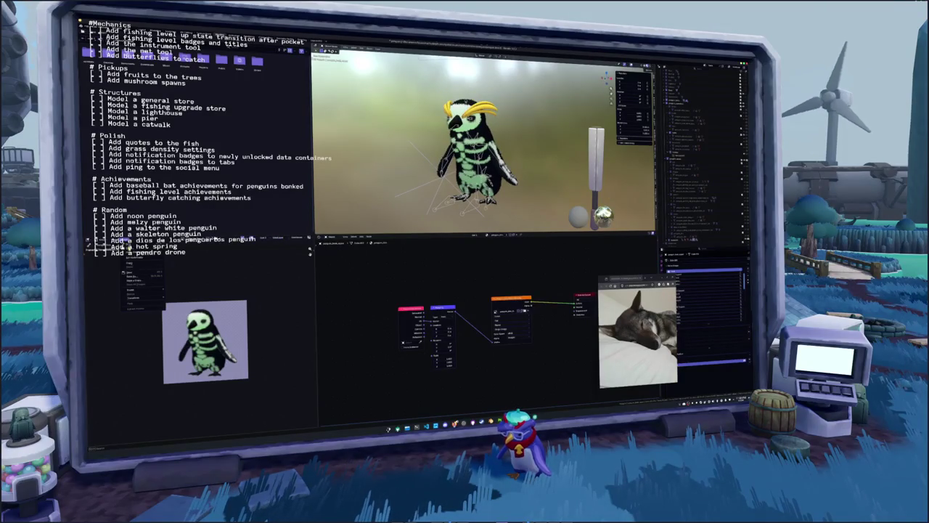
pyautogui.click(142, 274)
pyautogui.click(347, 55)
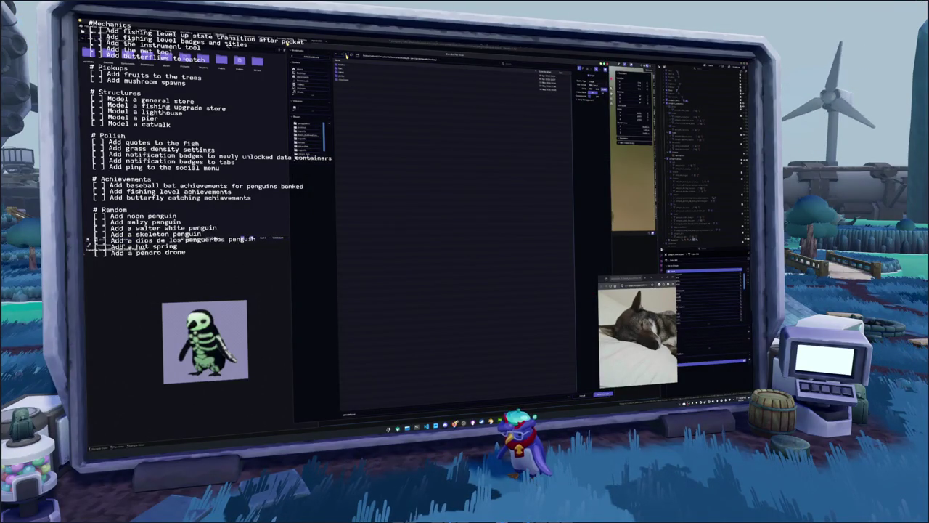
pyautogui.doubleClick(347, 74)
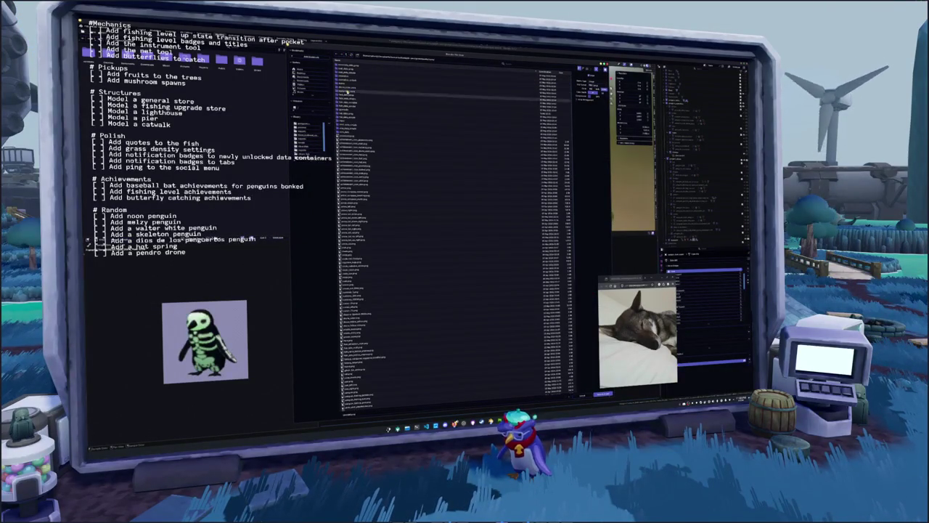
pyautogui.doubleClick(355, 135)
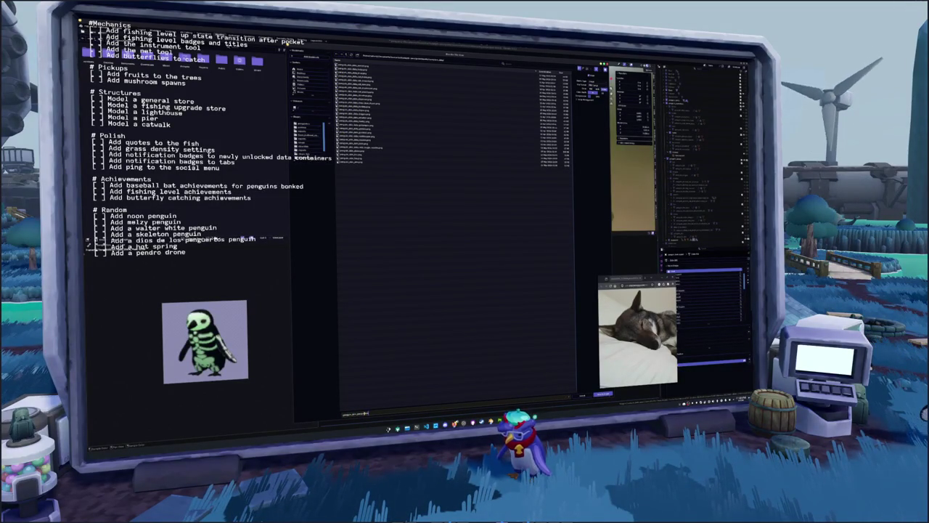
pyautogui.click(602, 395)
# Launch LibreOffice Calc and open the recovered game-text CSV with default import settings
pyautogui.write('calc')
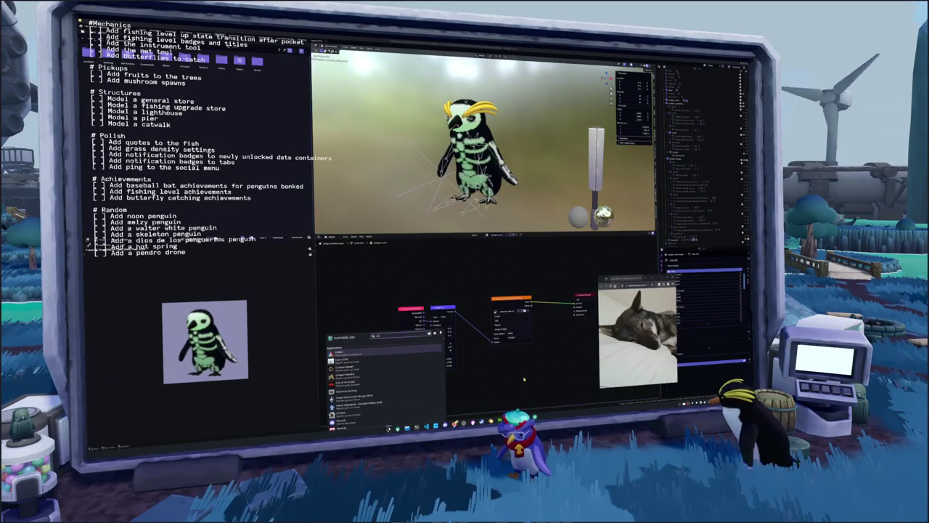
pyautogui.press('Return')
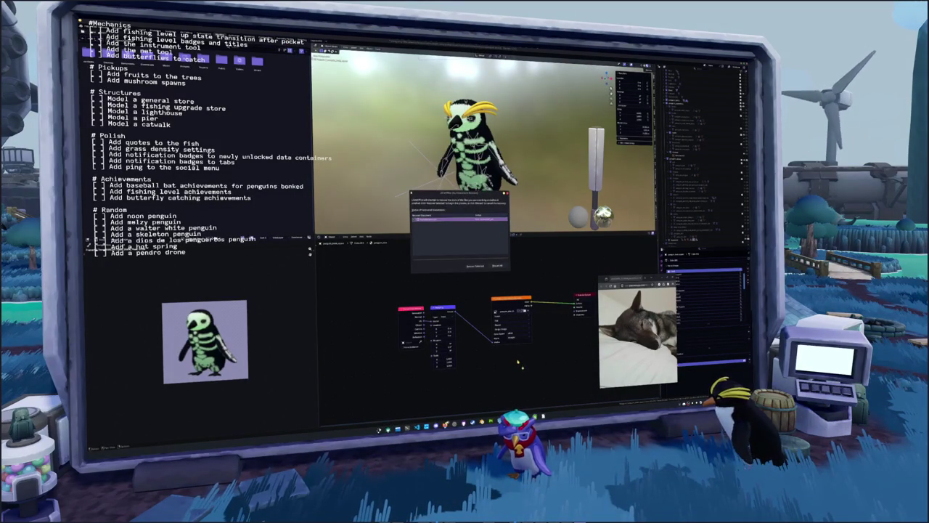
pyautogui.click(474, 267)
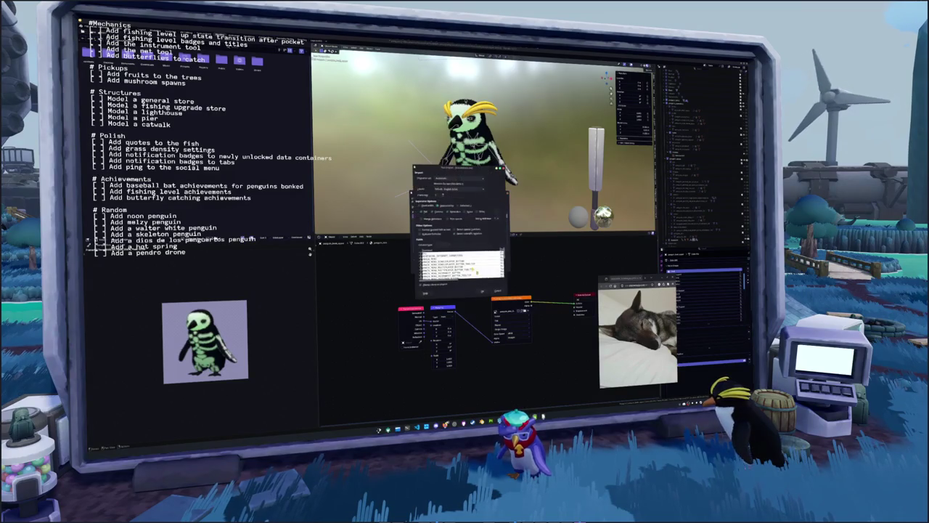
pyautogui.click(480, 291)
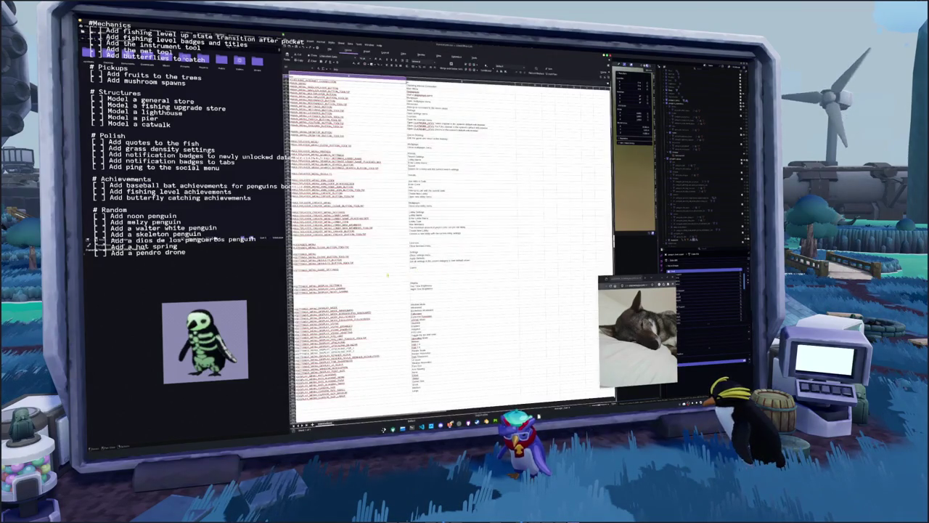
# Open another CSV from the same folder and accept its import settings
pyautogui.click(291, 54)
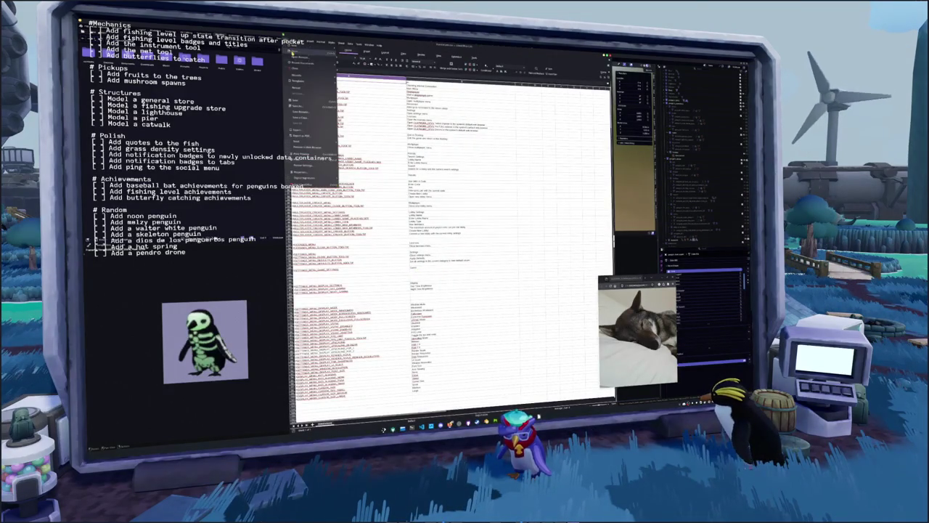
pyautogui.click(301, 67)
pyautogui.scroll(-3, 348, 252)
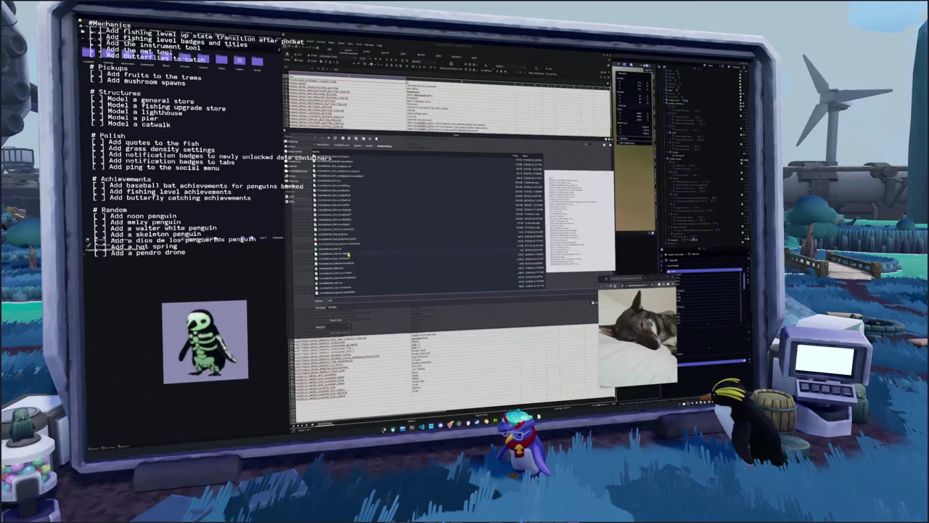
pyautogui.scroll(3, 341, 218)
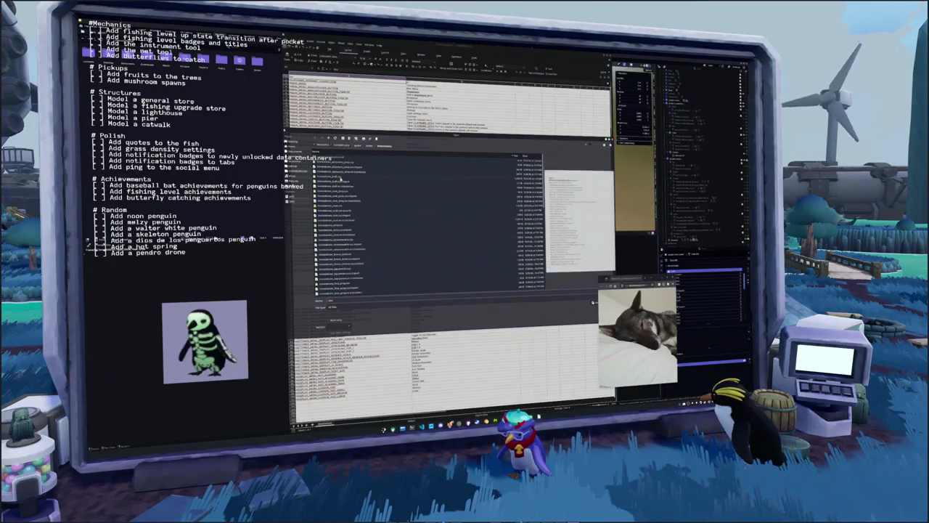
pyautogui.click(339, 173)
pyautogui.scroll(-3, 338, 218)
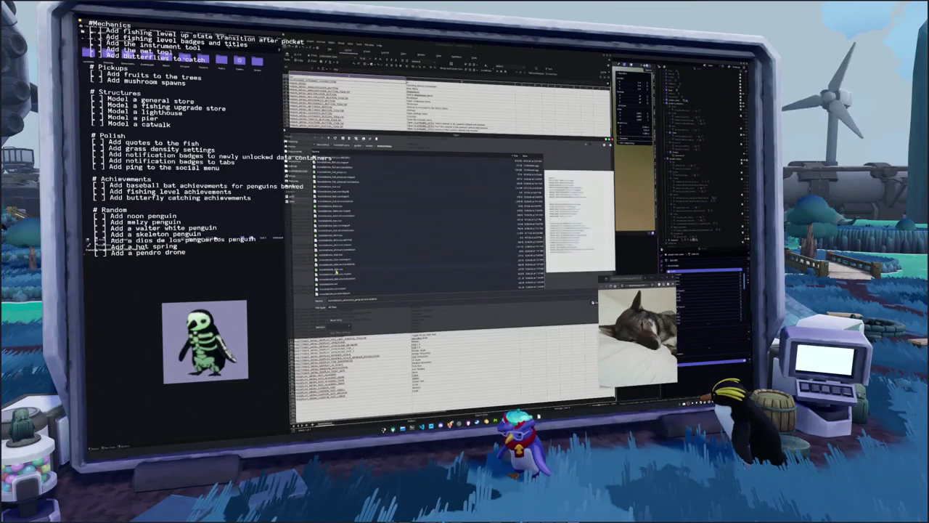
pyautogui.doubleClick(336, 268)
pyautogui.click(482, 291)
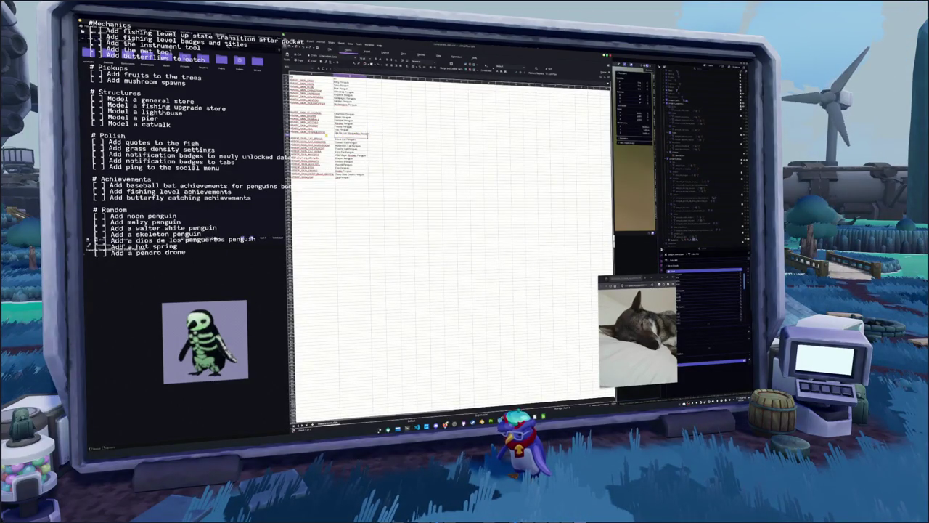
# Inspect a cell of the penguin names sheet, then leave Calc for Blender
pyautogui.click(312, 75)
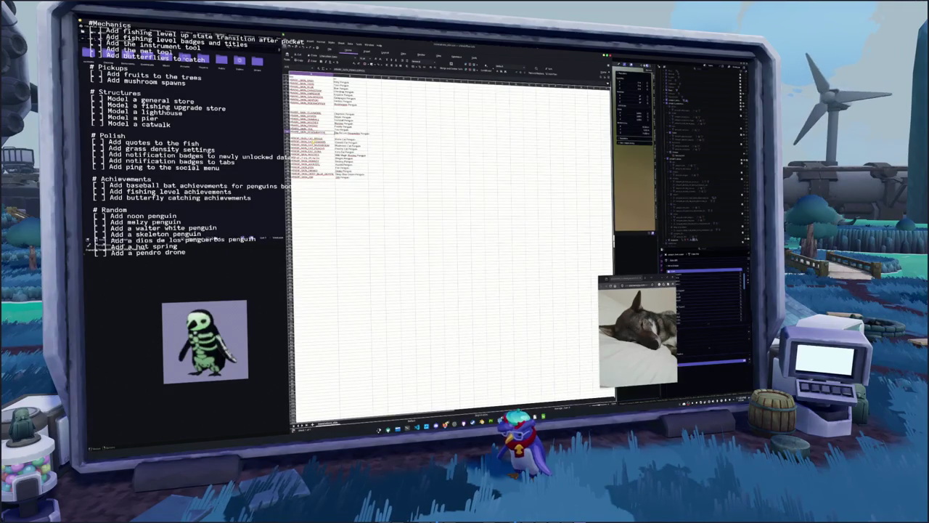
pyautogui.hotkey('alt', 'Tab')
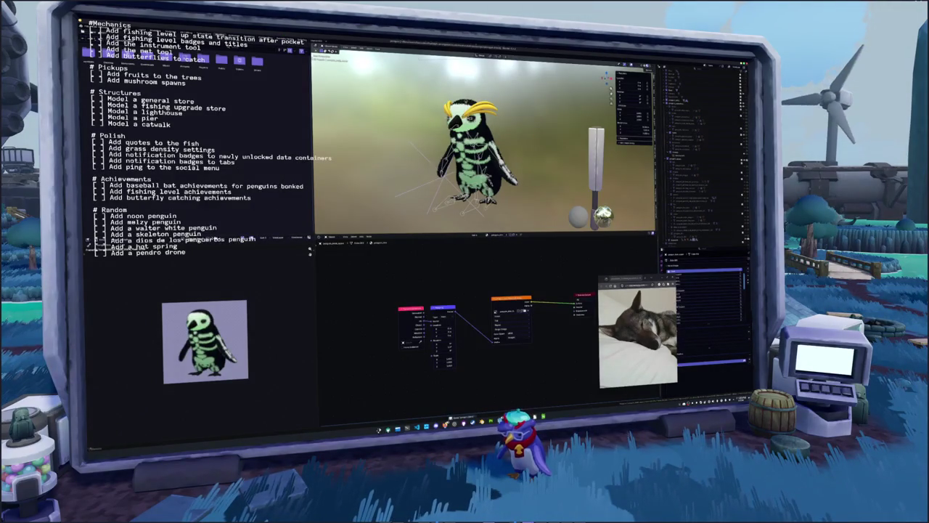
# Back in Godot, expand the data folder and collapse fish_data
pyautogui.hotkey('alt', 'Tab')
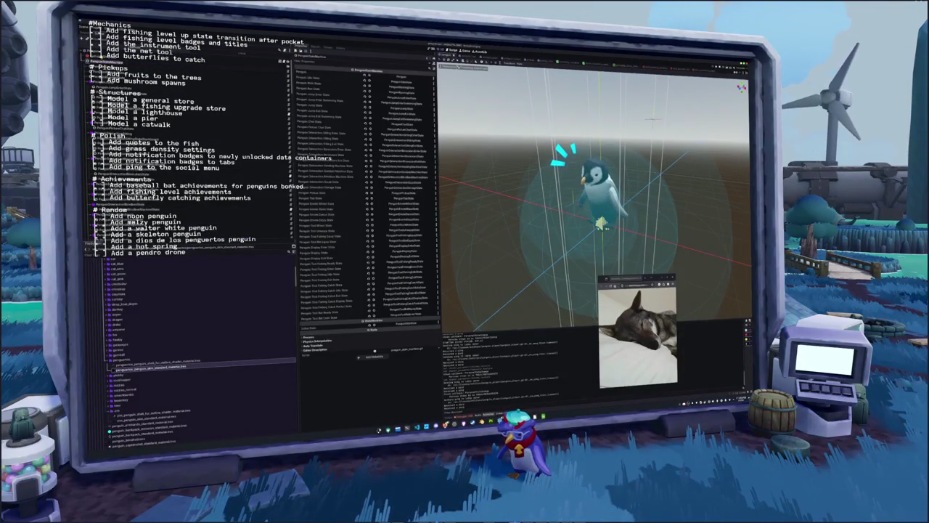
pyautogui.click(134, 378)
pyautogui.scroll(-10, 146, 352)
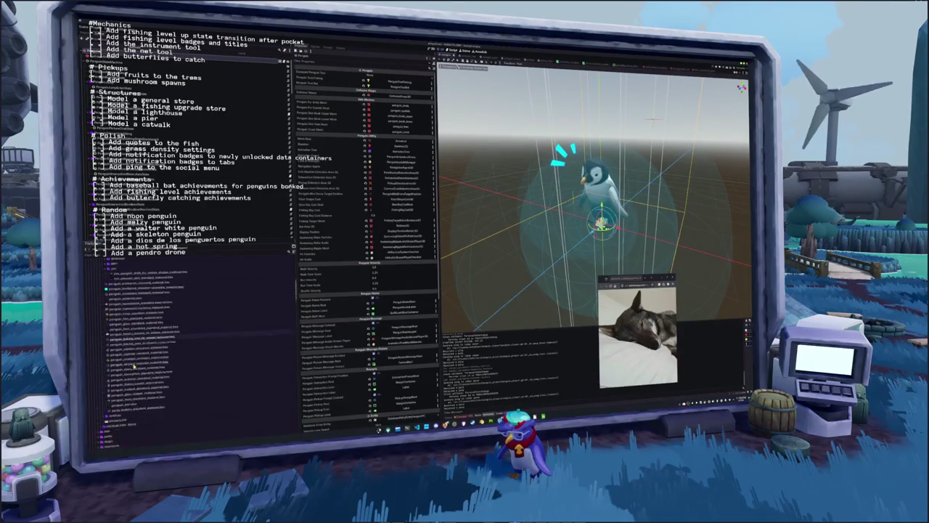
pyautogui.scroll(-10, 189, 352)
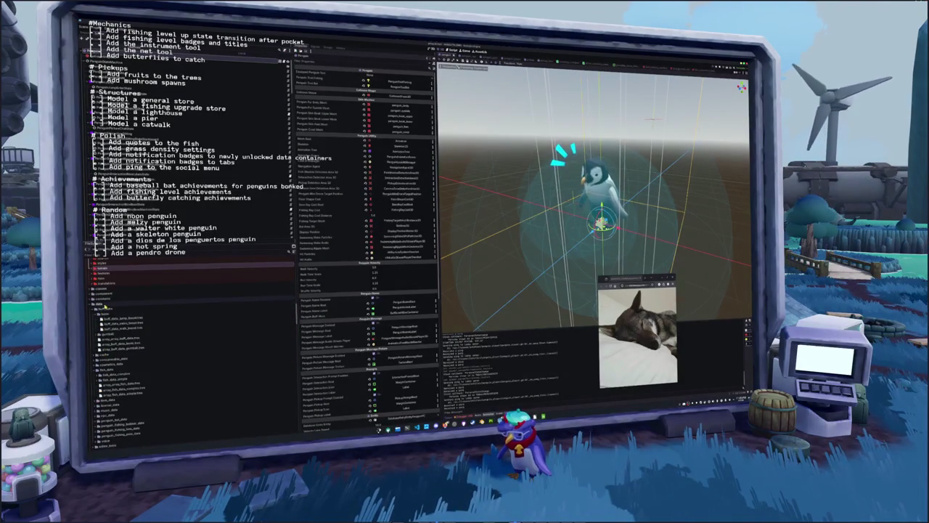
pyautogui.click(94, 305)
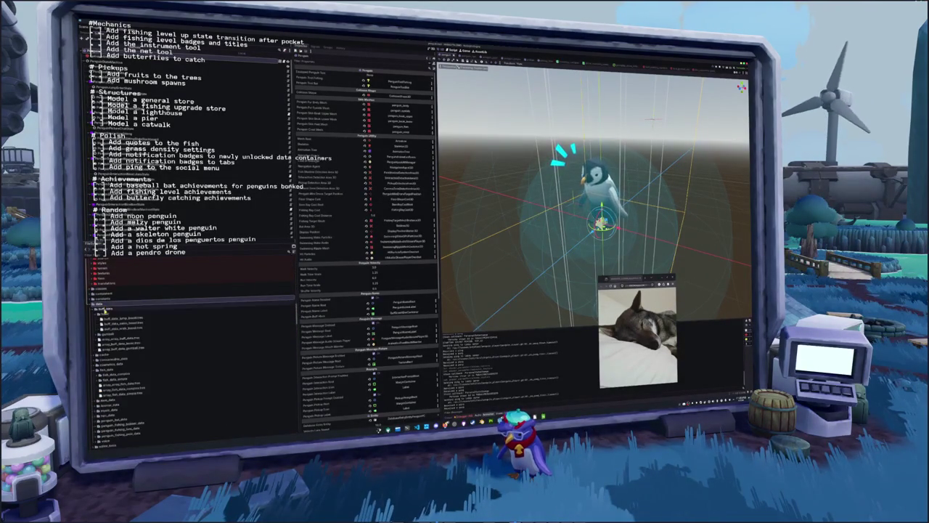
pyautogui.click(101, 308)
pyautogui.click(106, 329)
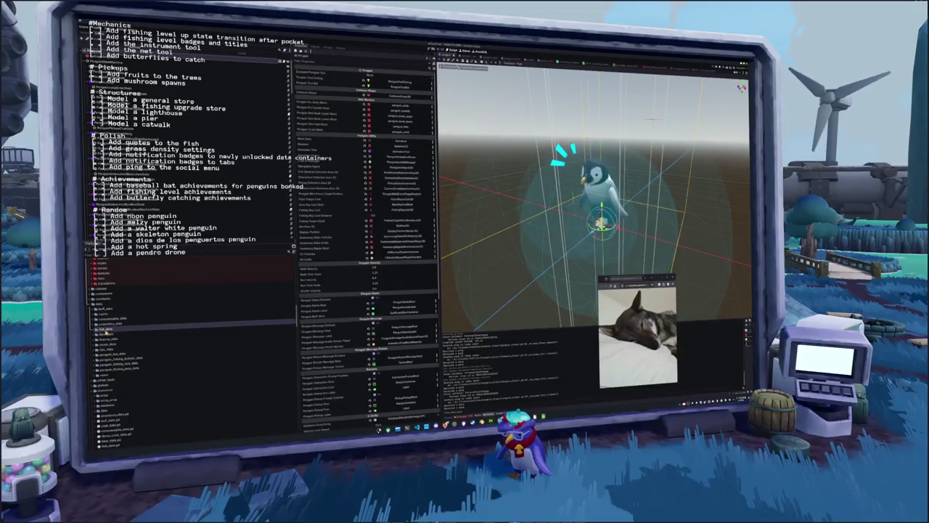
pyautogui.scroll(-3, 108, 349)
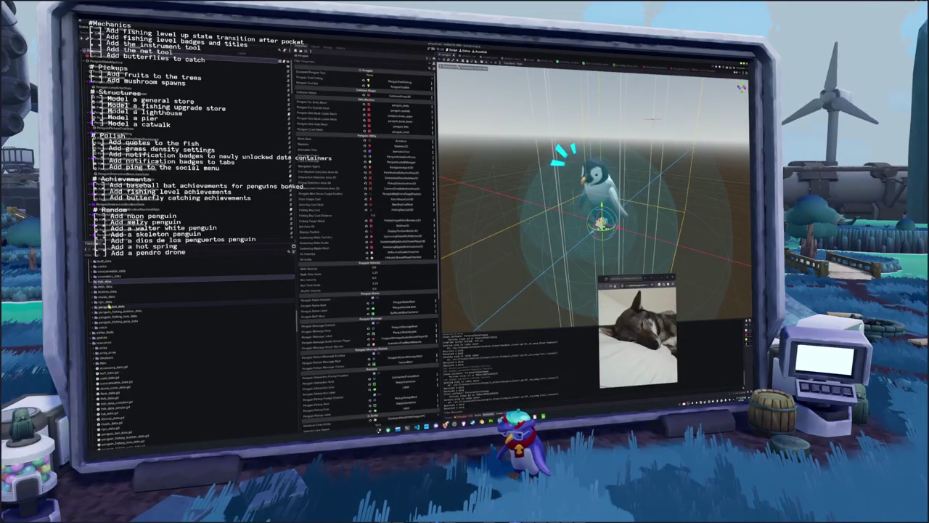
pyautogui.scroll(1, 110, 307)
# Expand cosmetics_data and its penguin skin subfolder, then duplicate a penguin .tres file
pyautogui.click(113, 301)
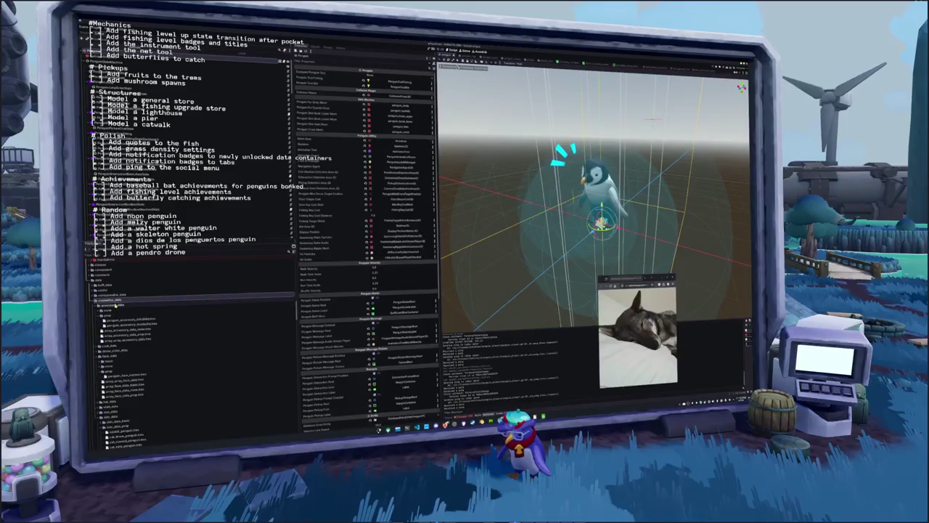
pyautogui.click(115, 306)
pyautogui.click(112, 341)
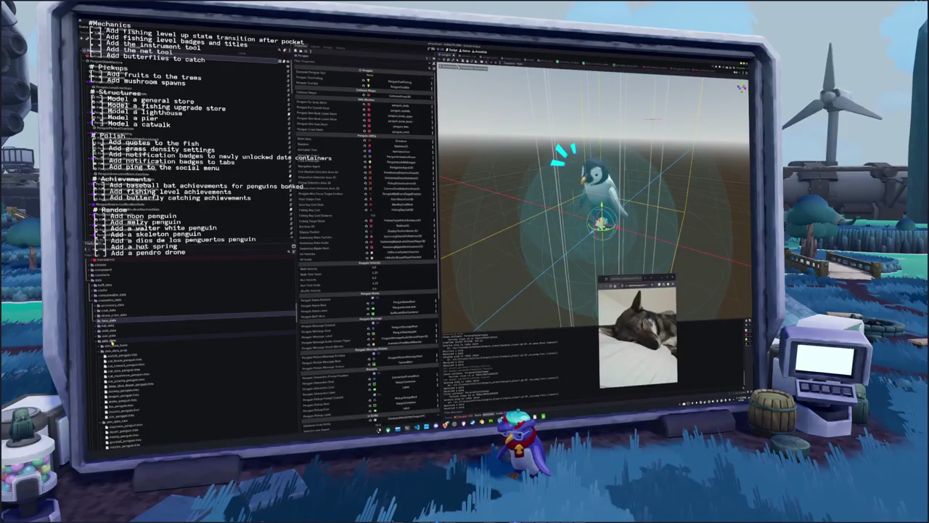
pyautogui.scroll(-3, 112, 342)
pyautogui.click(114, 349)
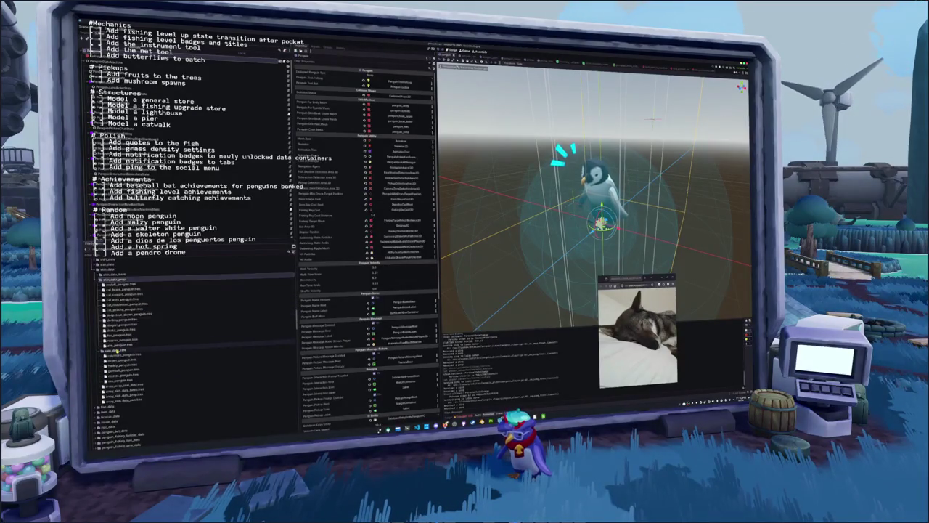
pyautogui.click(138, 376)
pyautogui.hotkey('ctrl', 'd')
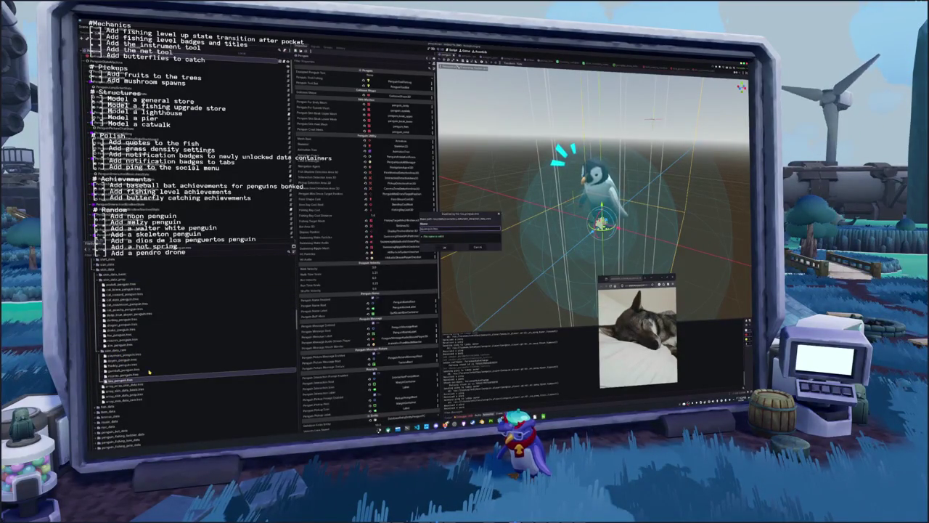
# Confirm the duplicate and Quick Load a Scroll texture into it
pyautogui.press('Return')
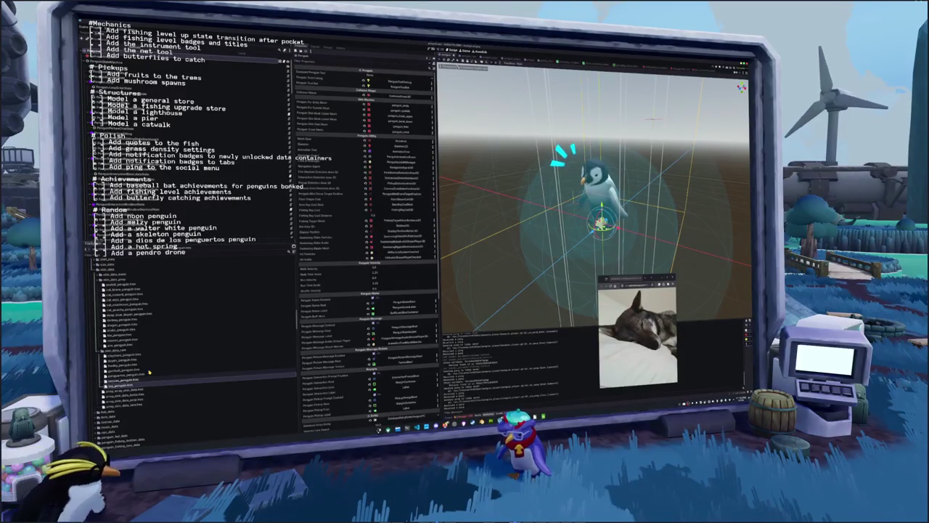
pyautogui.click(130, 374)
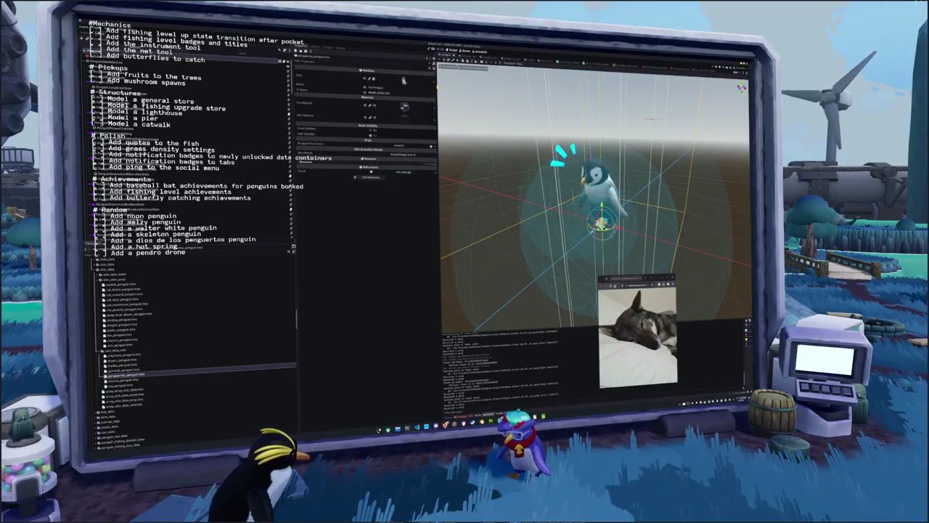
pyautogui.click(403, 82)
pyautogui.click(410, 174)
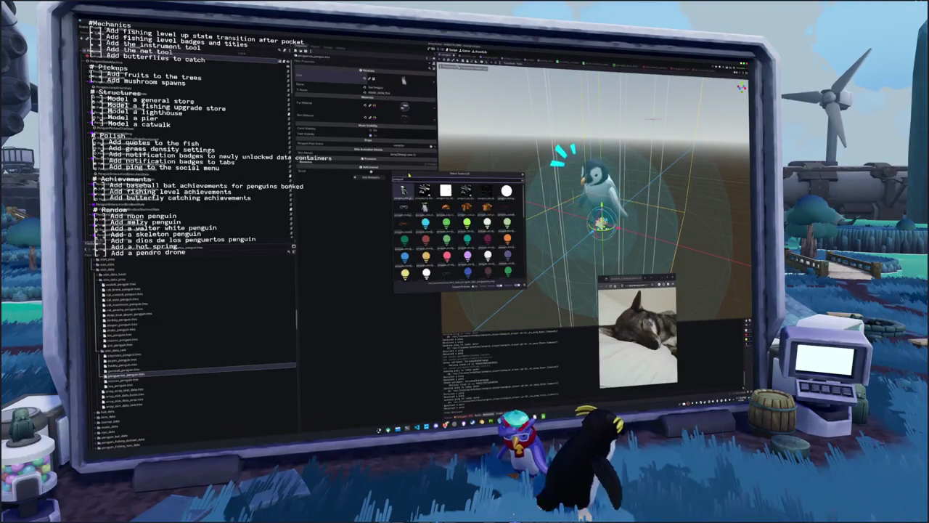
pyautogui.press('Return')
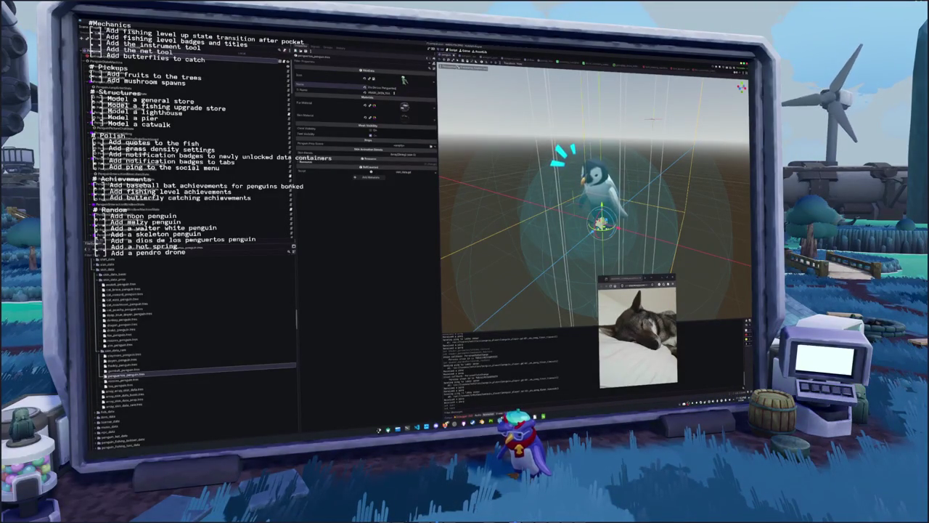
# Clear the resource's name field and Quick Load a new Eye Material
pyautogui.click(379, 92)
pyautogui.press('BackSpace')
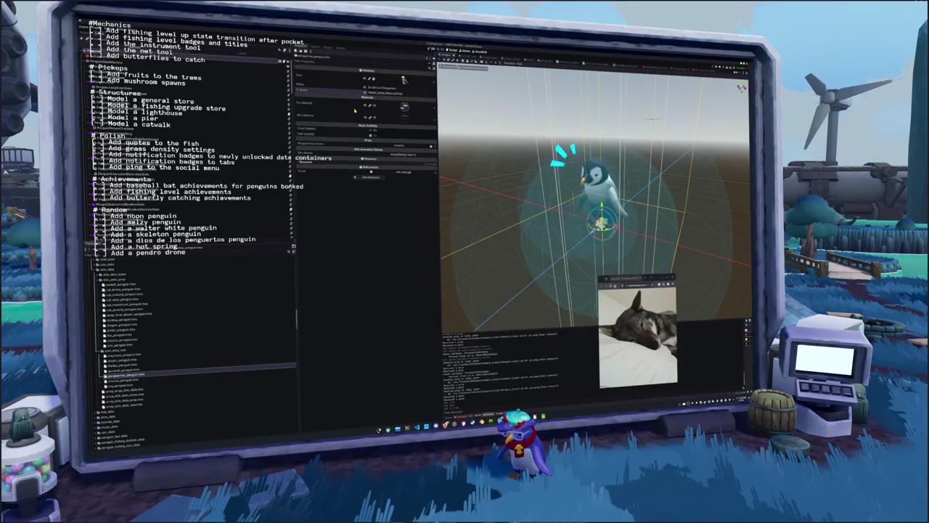
pyautogui.click(435, 109)
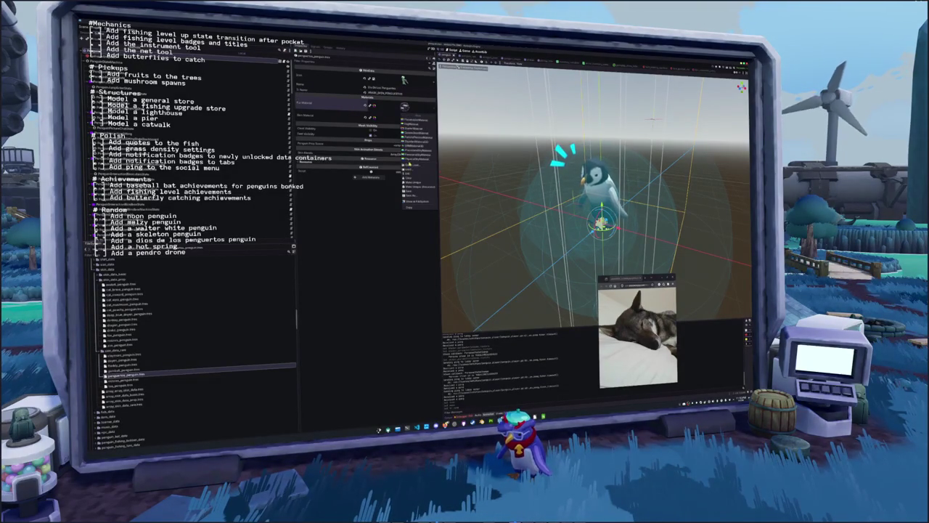
pyautogui.click(410, 164)
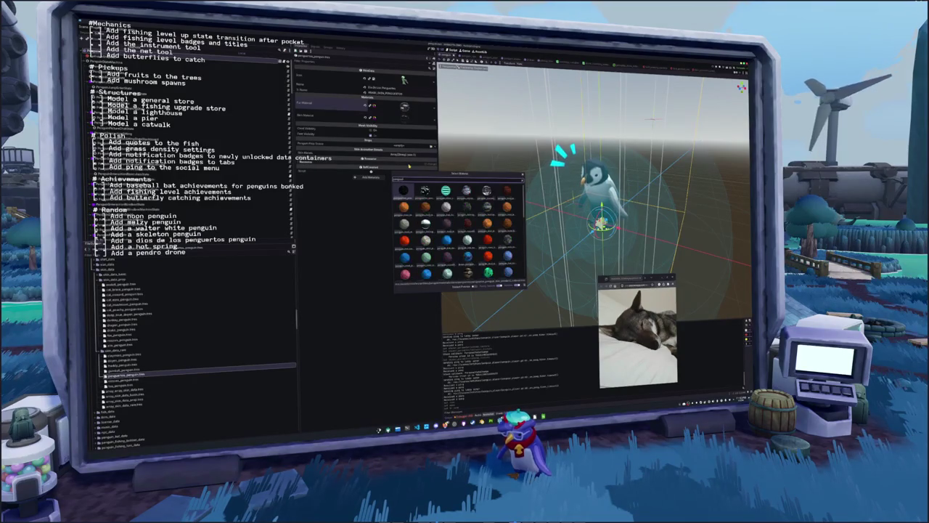
pyautogui.press('Escape')
# Quick Load a new Skin Material for the duplicated penguin resource
pyautogui.click(433, 117)
pyautogui.click(434, 117)
pyautogui.click(433, 117)
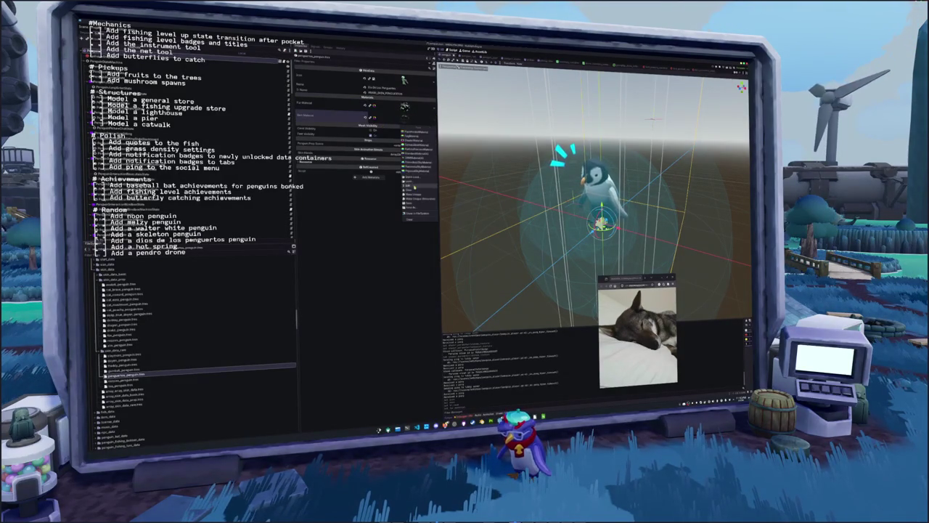
pyautogui.click(418, 178)
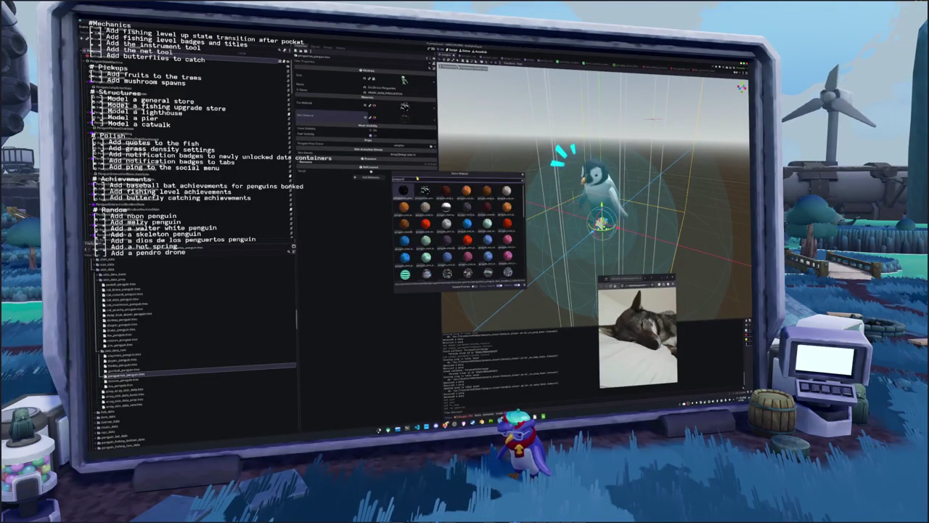
pyautogui.press('Escape')
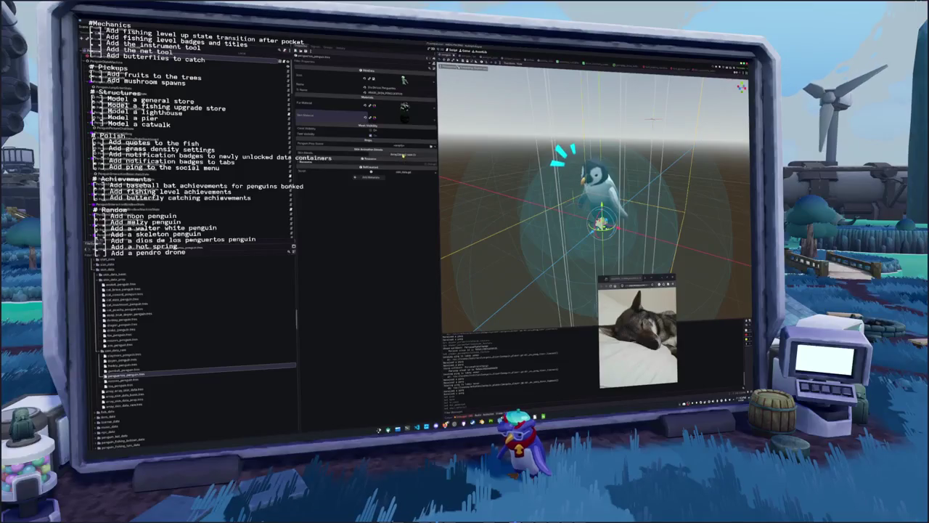
pyautogui.scroll(-3, 140, 352)
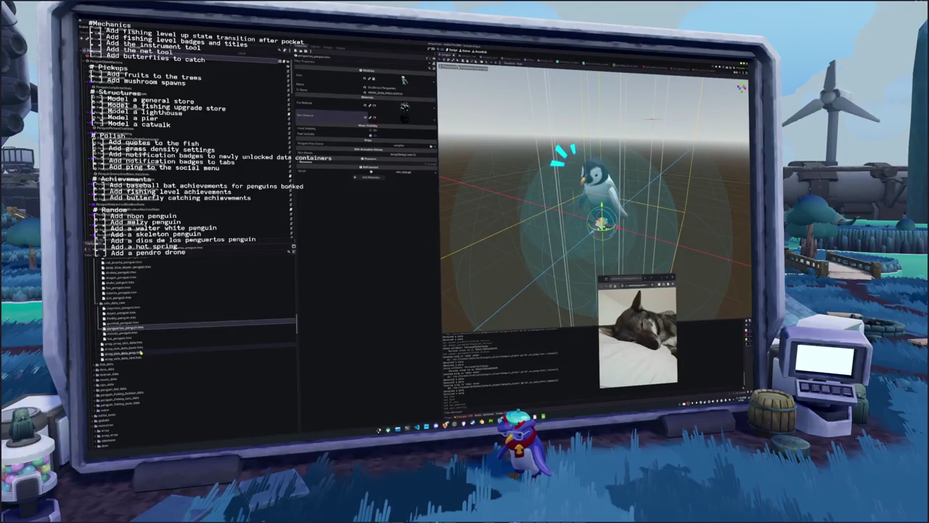
# Add a new element to the skin array holding the new penguin skin
pyautogui.click(123, 357)
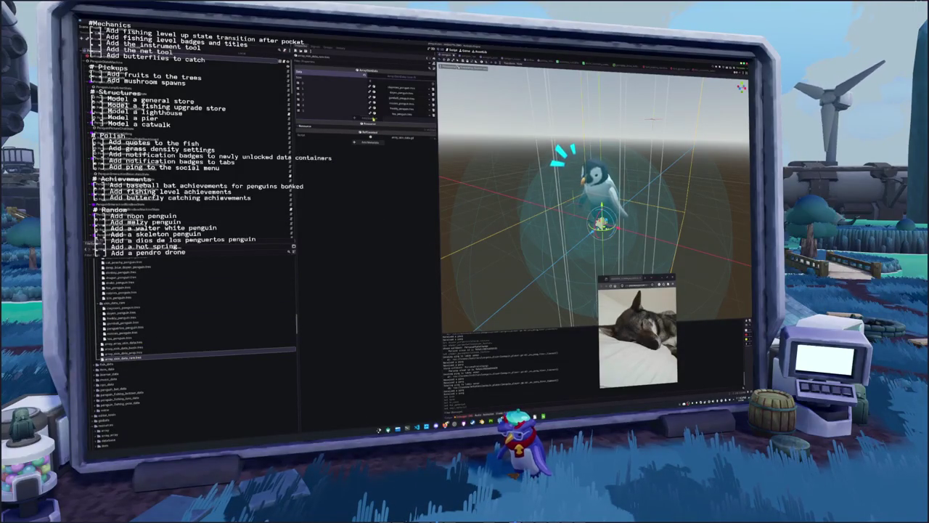
pyautogui.click(371, 119)
pyautogui.click(425, 121)
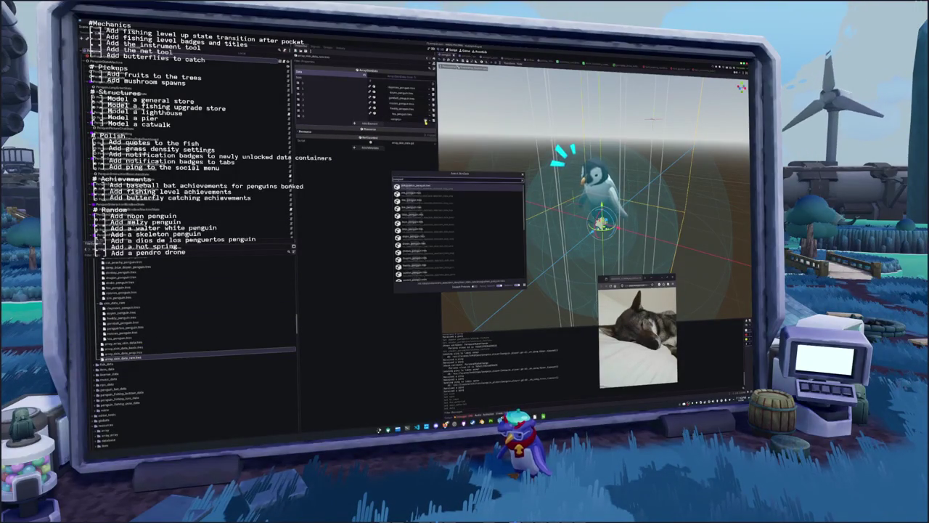
pyautogui.press('Return')
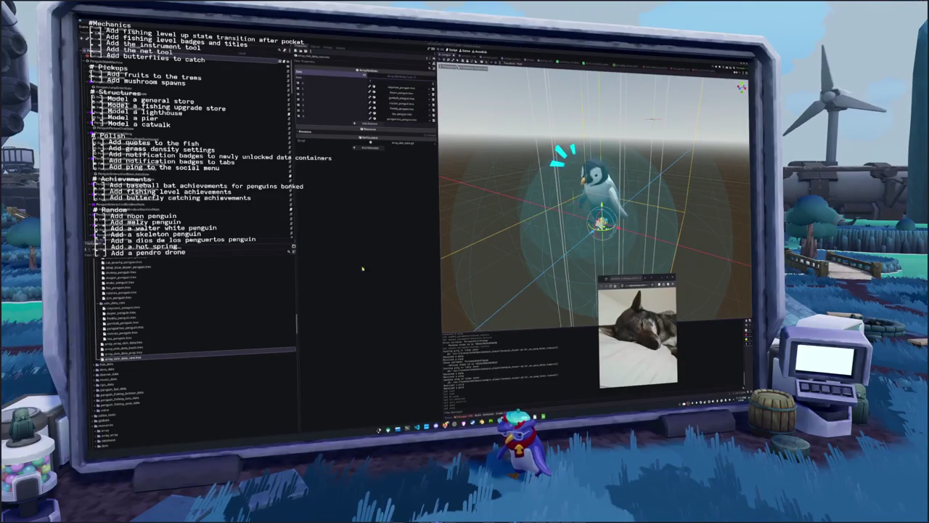
# In item_data_skin_rare, duplicate a penguin skin item file
pyautogui.scroll(-3, 124, 326)
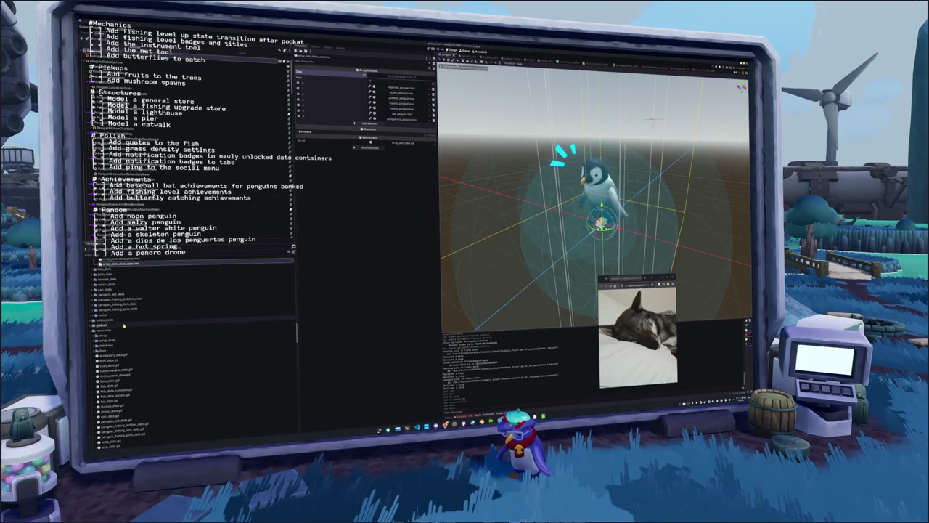
pyautogui.scroll(1, 119, 319)
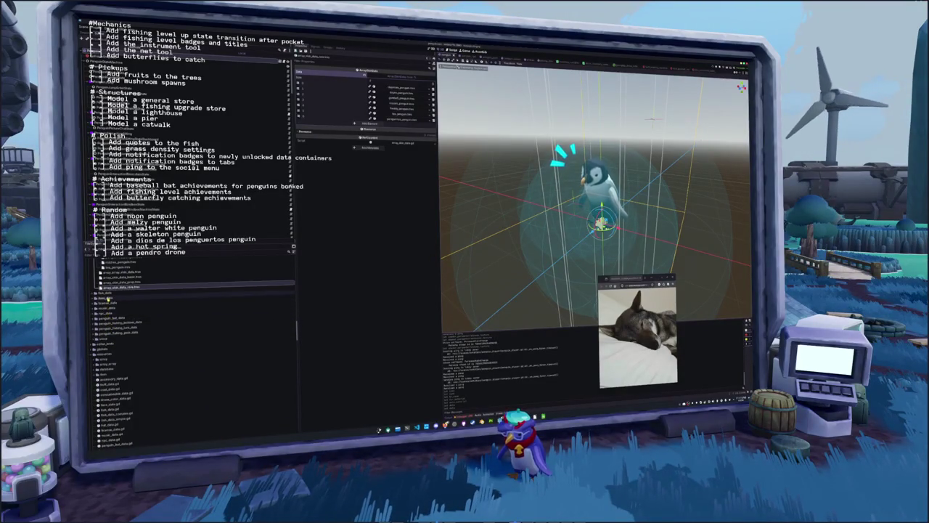
pyautogui.click(108, 297)
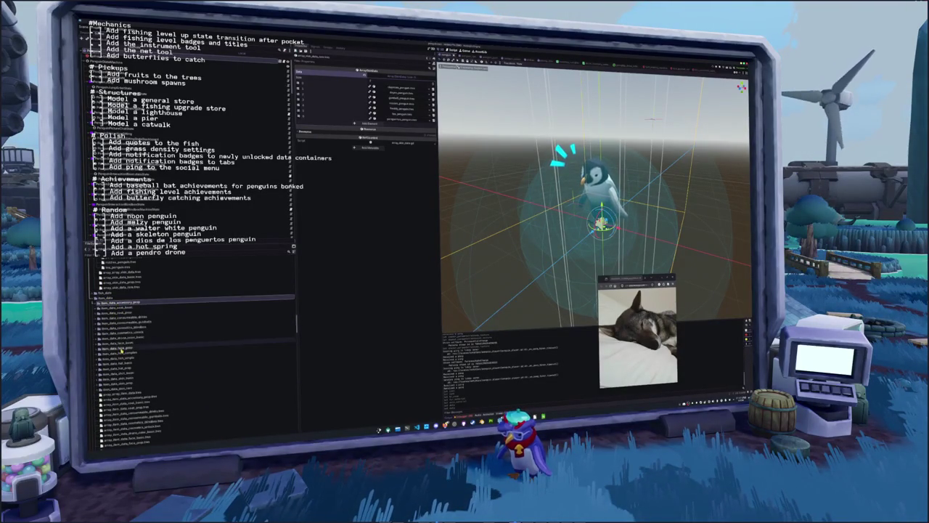
pyautogui.scroll(-2, 121, 349)
pyautogui.click(120, 341)
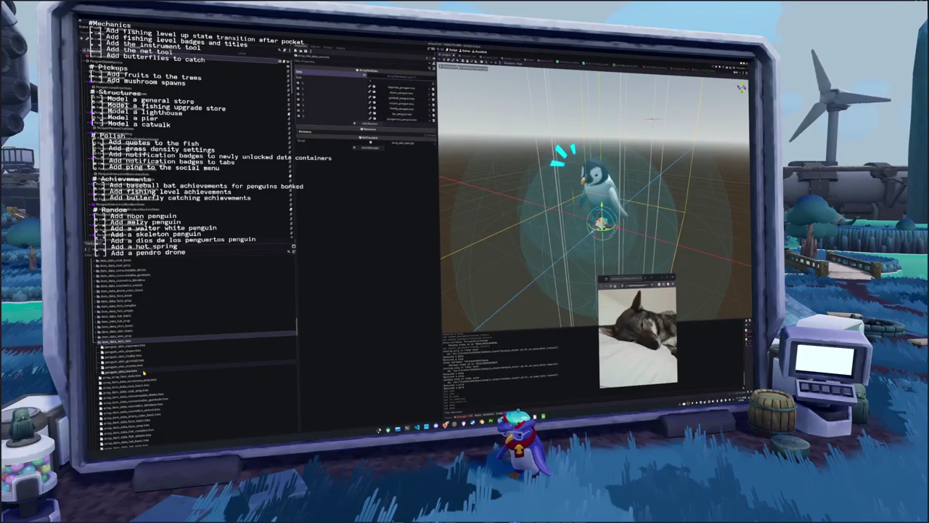
pyautogui.hotkey('ctrl', 'd')
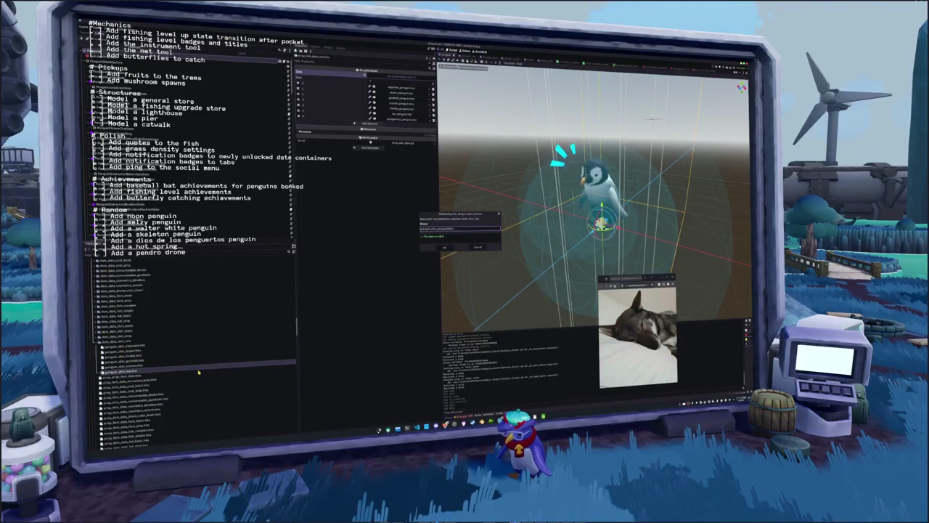
pyautogui.press('Return')
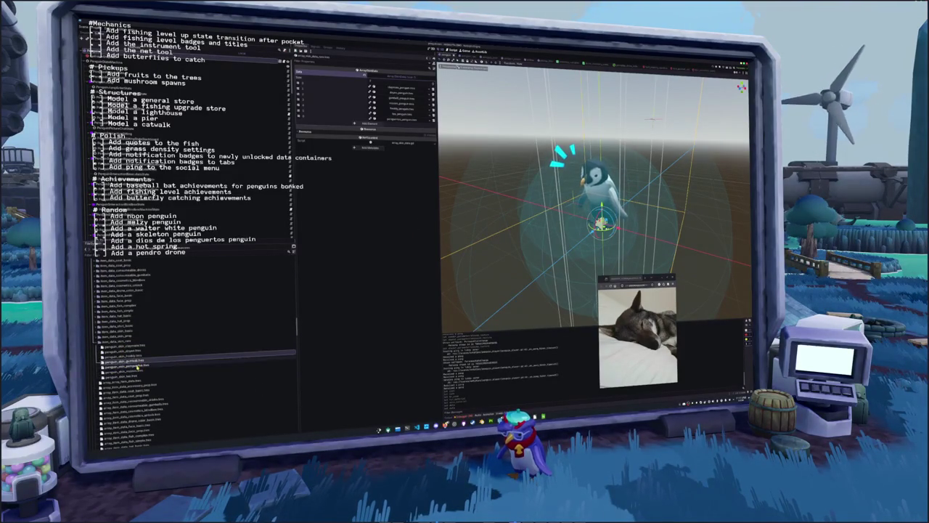
# Set the duplicated skin item's skin field to the penguin resource
pyautogui.click(434, 85)
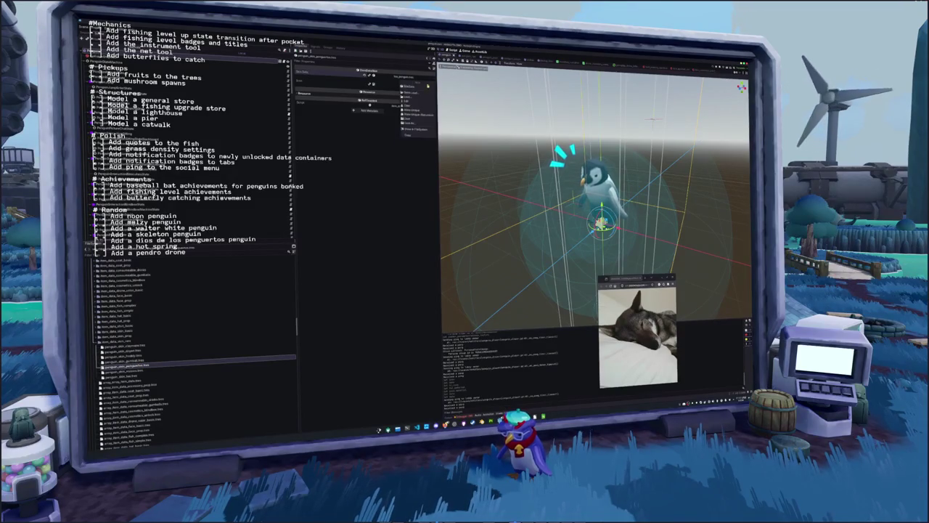
pyautogui.click(418, 96)
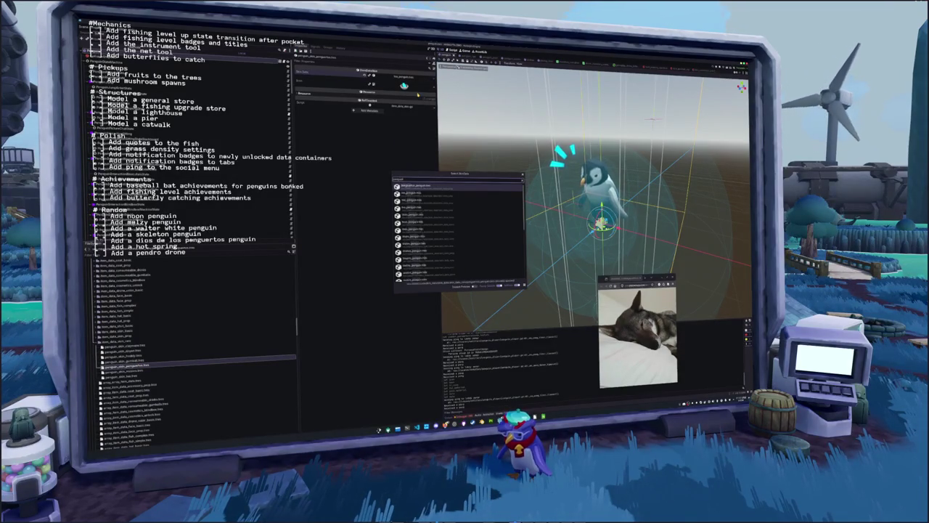
pyautogui.press('Return')
pyautogui.scroll(-2, 164, 328)
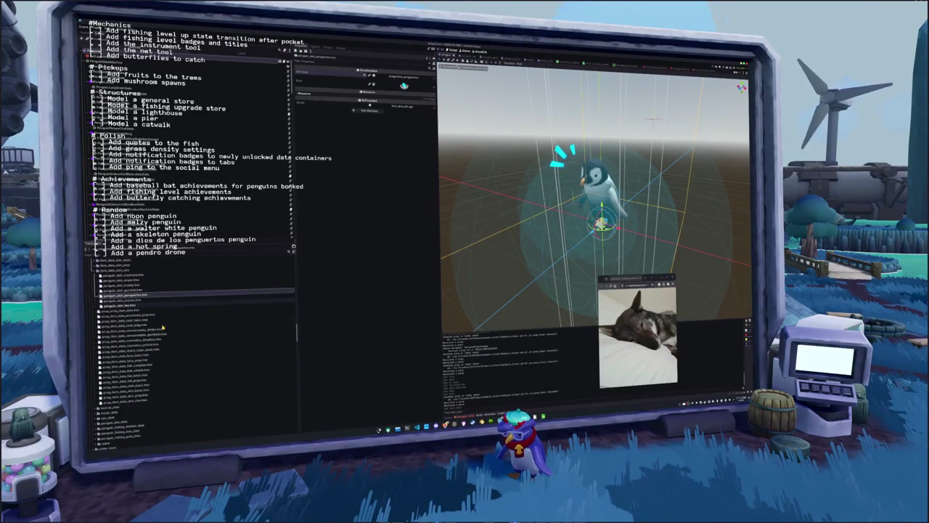
# Add an element to the item data array and fill it with the 'penguin' resource
pyautogui.click(123, 402)
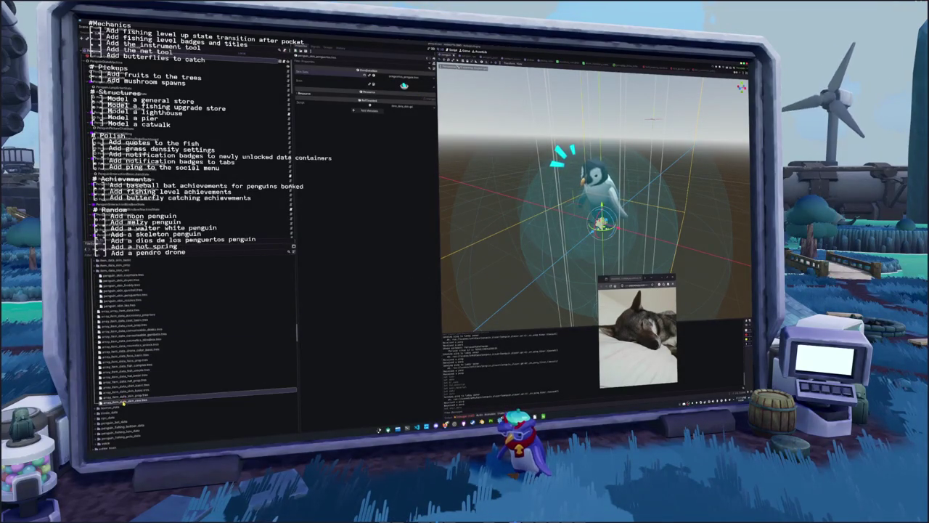
pyautogui.click(377, 119)
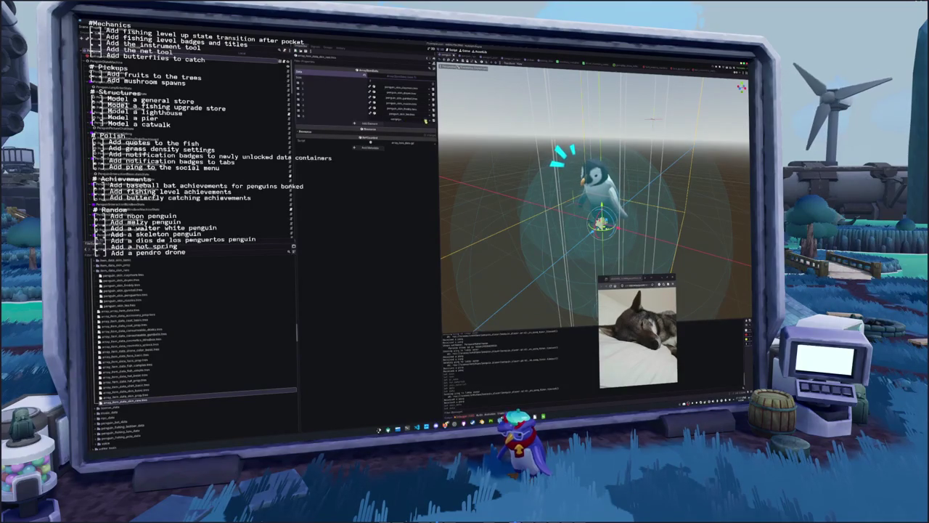
pyautogui.click(426, 121)
pyautogui.write('penguin')
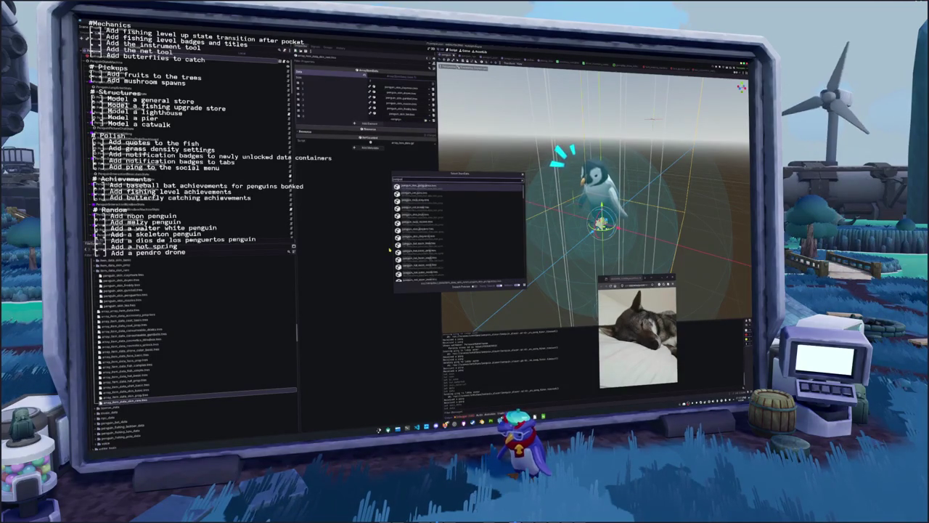
pyautogui.press('Return')
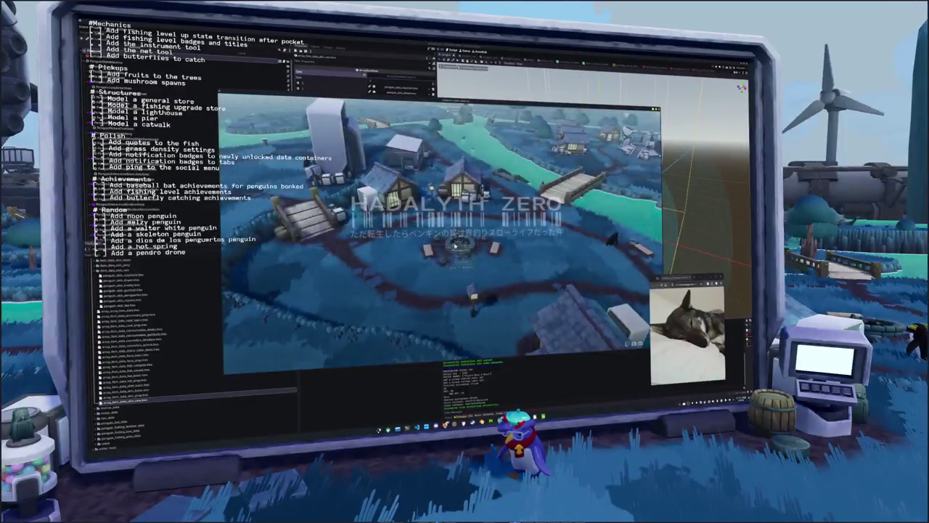
# Compare the inventory's penguin cosmetics page with the spreadsheet and editor, then close the inventory and test run
pyautogui.press('Tab')
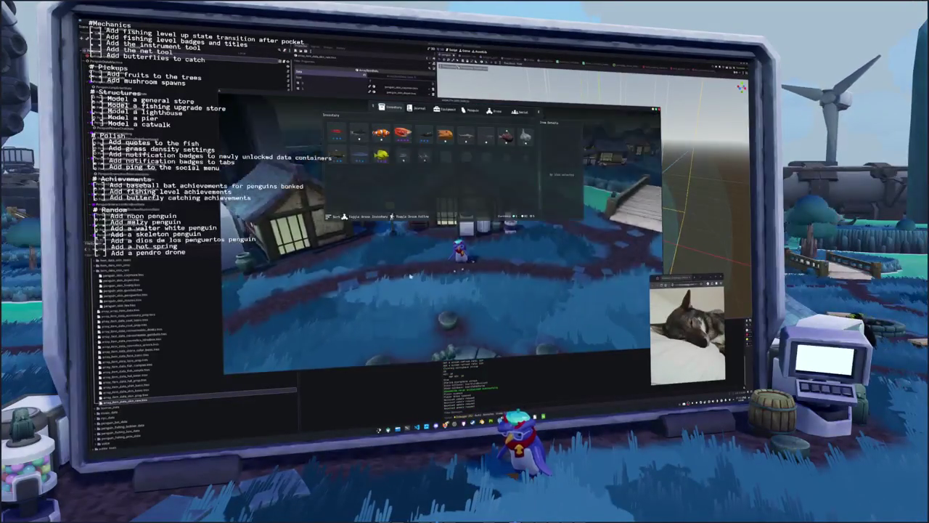
pyautogui.press('e')
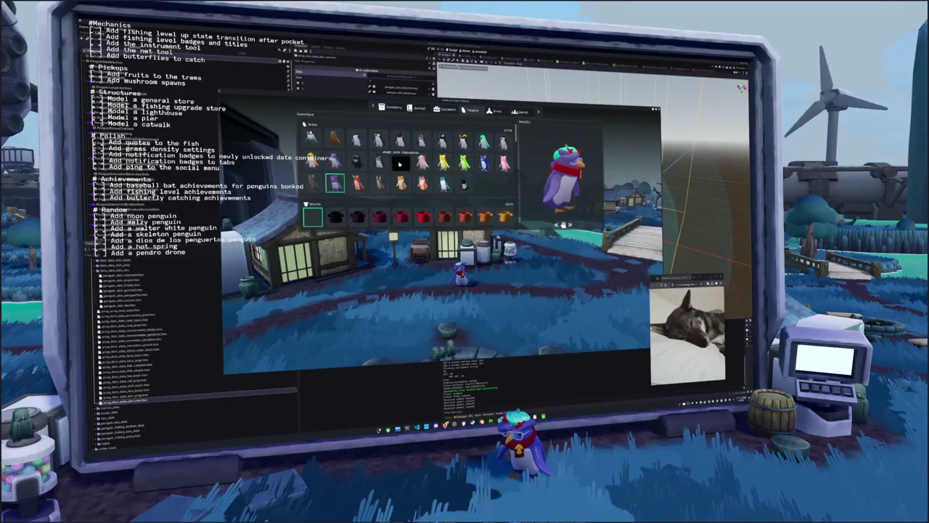
pyautogui.hotkey('alt', 'Tab')
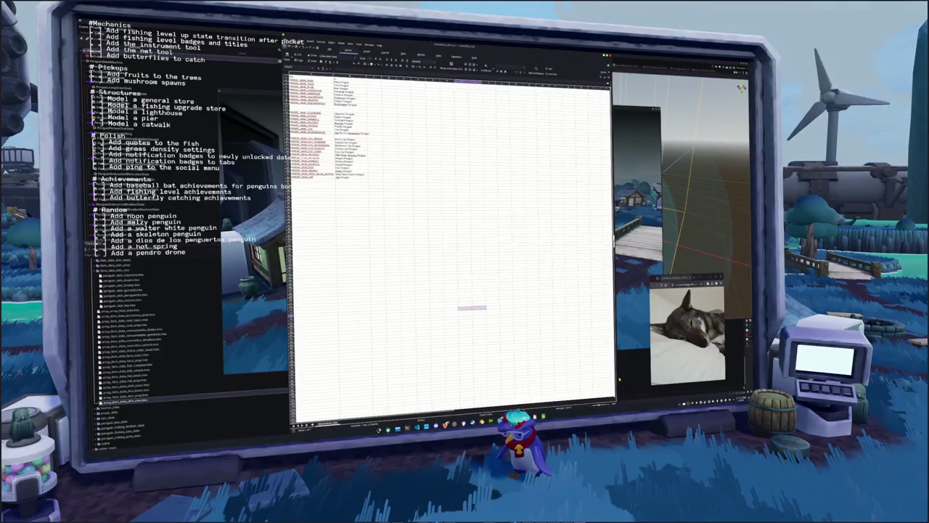
pyautogui.hotkey('alt', 'Tab')
pyautogui.hotkey('alt', 'Tab')
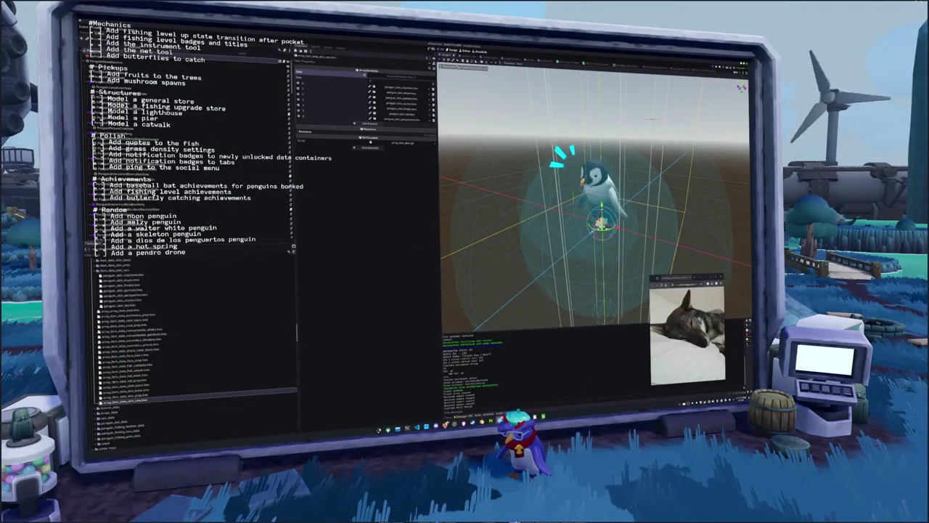
pyautogui.hotkey('alt', 'Tab')
pyautogui.press('Escape')
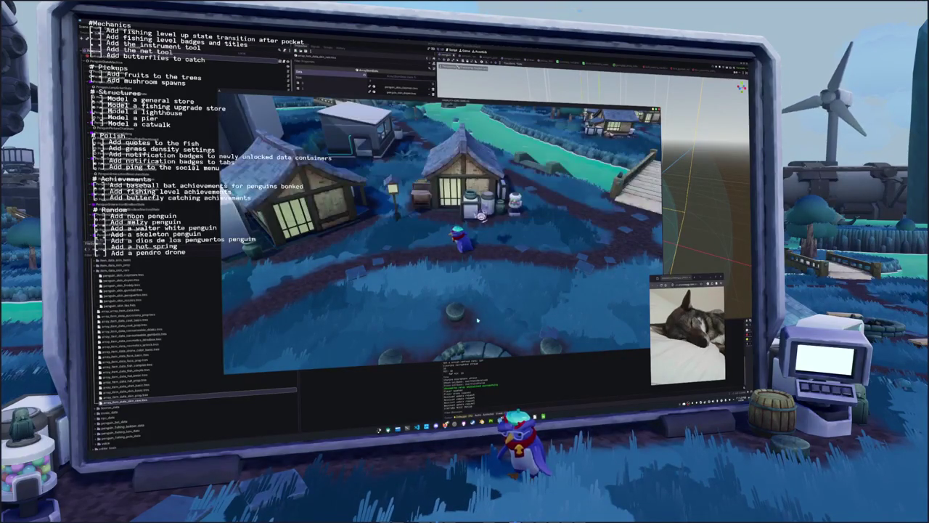
pyautogui.click(387, 398)
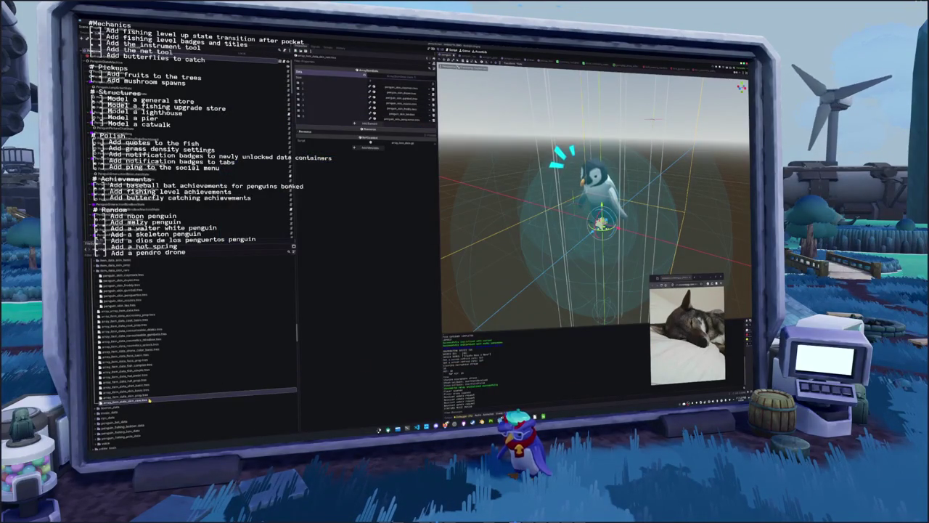
# Add one more entry to the skin array in the inspector and run the game
pyautogui.click(357, 122)
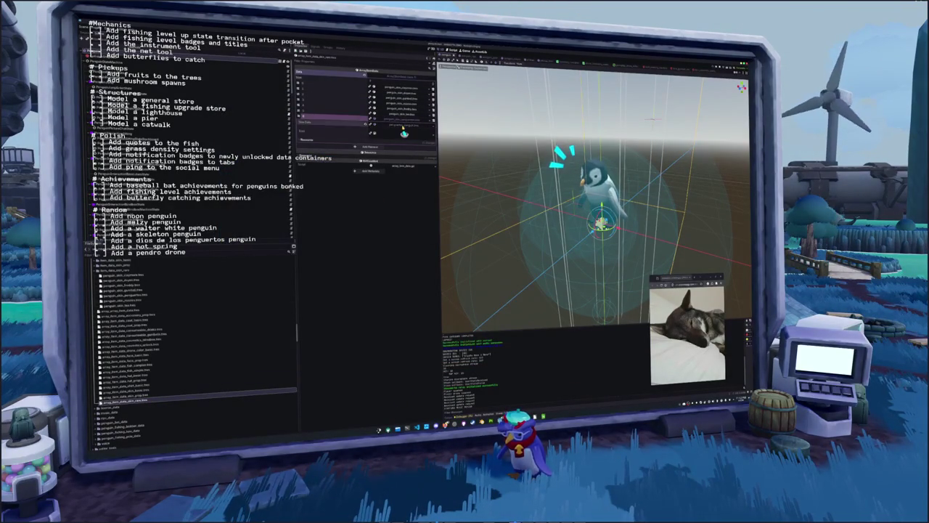
pyautogui.click(403, 127)
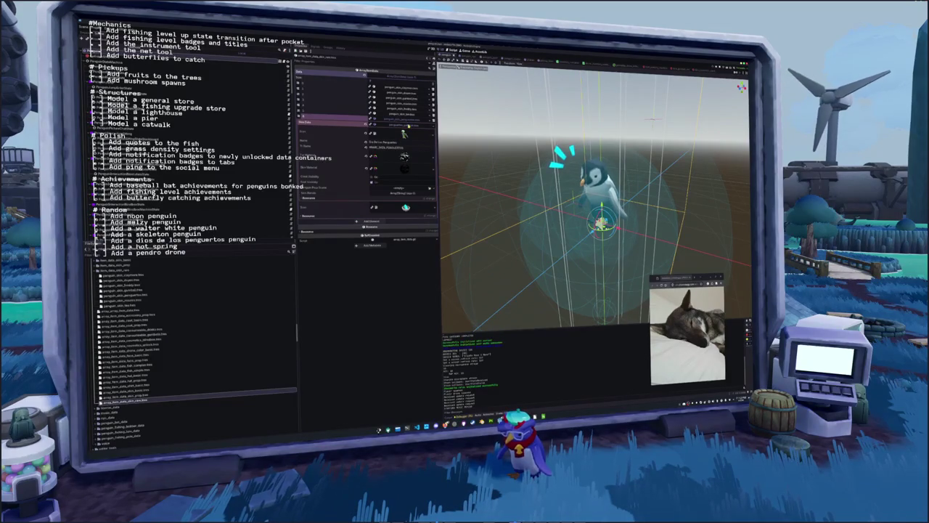
pyautogui.click(410, 122)
pyautogui.press('F5')
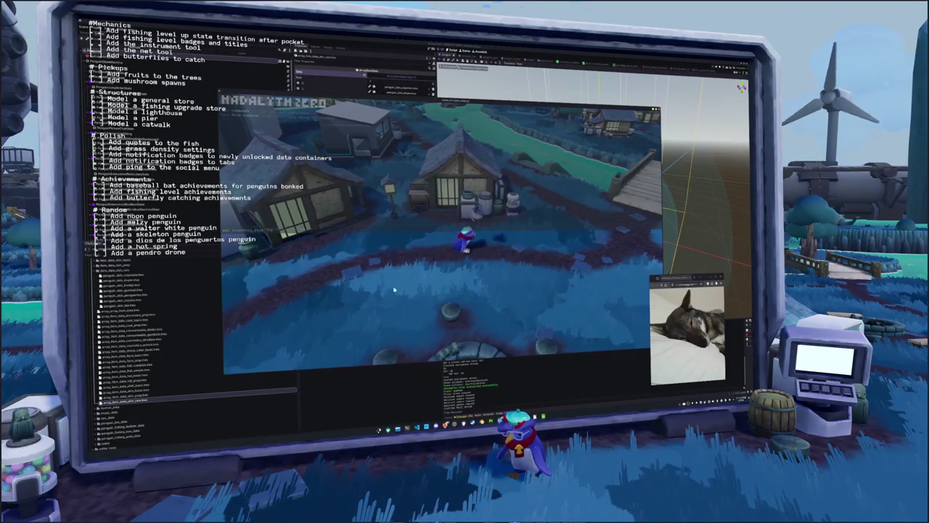
# Grant the Dia de los Penguertos item through the console and check the inventory's journal and penguin pages
pyautogui.press('Return')
pyautogui.press('Escape')
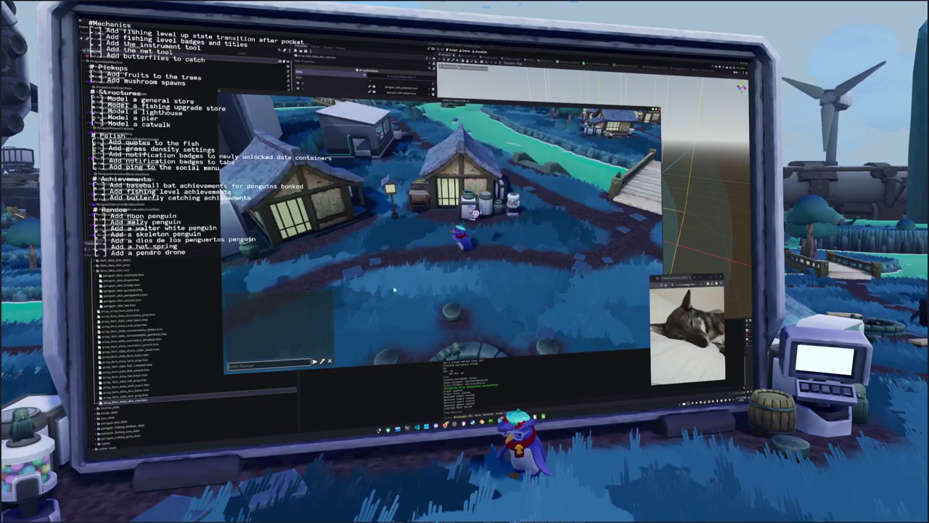
pyautogui.press('i')
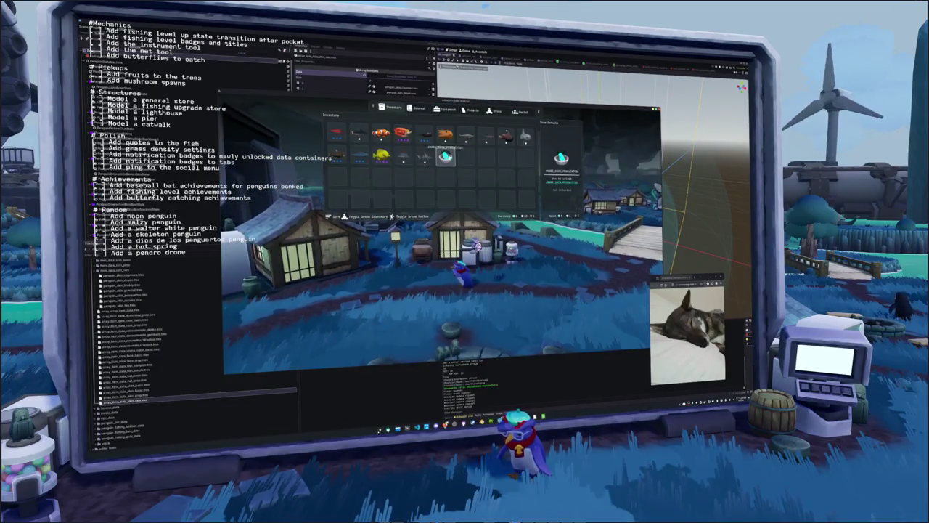
pyautogui.click(419, 109)
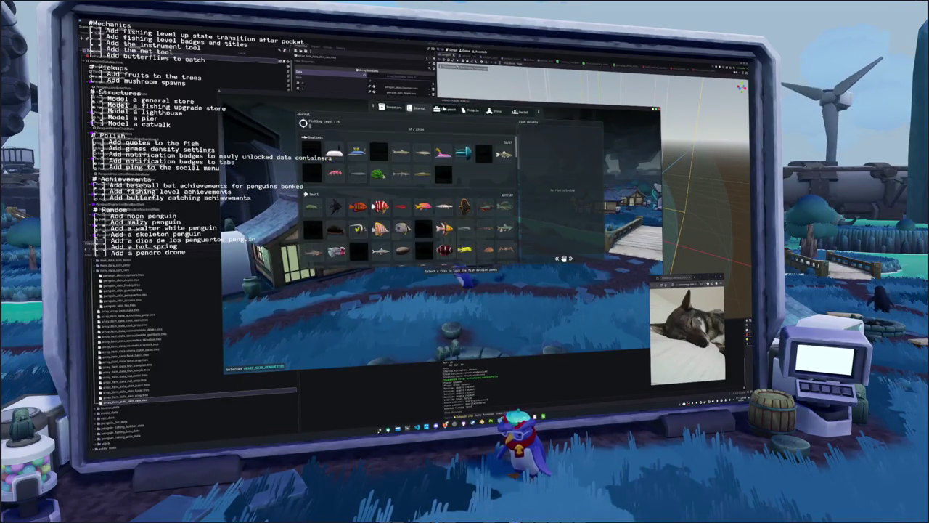
pyautogui.click(472, 110)
pyautogui.press('Escape')
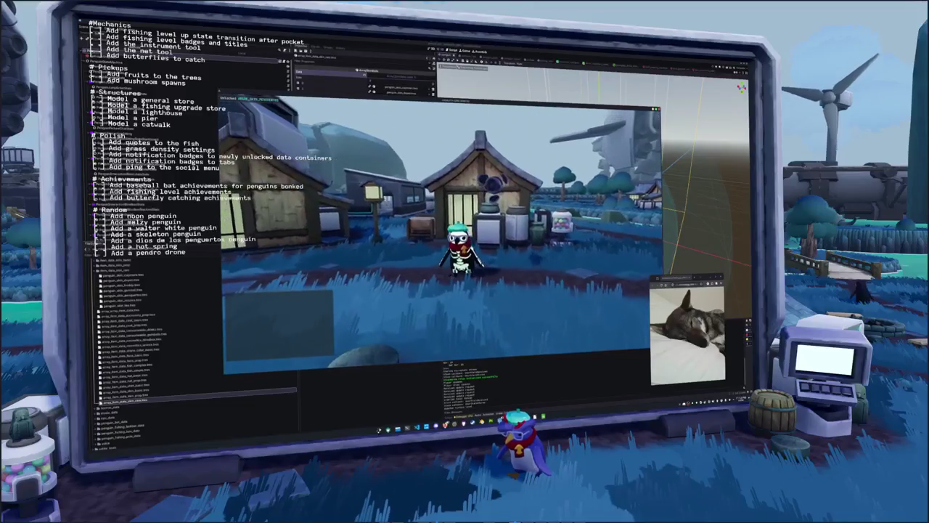
# Revisit the penguin cosmetics page, walk the penguin around the house, then stop the game
pyautogui.press('Tab')
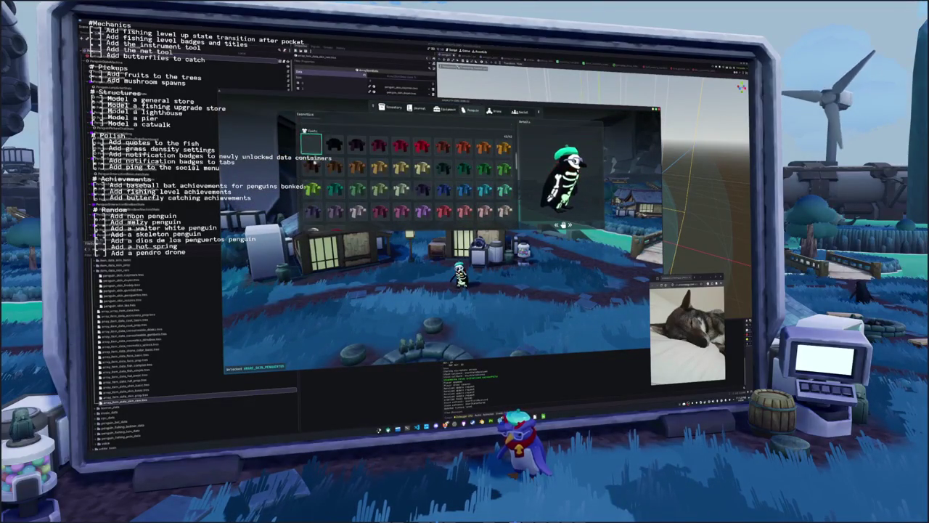
pyautogui.scroll(-2, 315, 198)
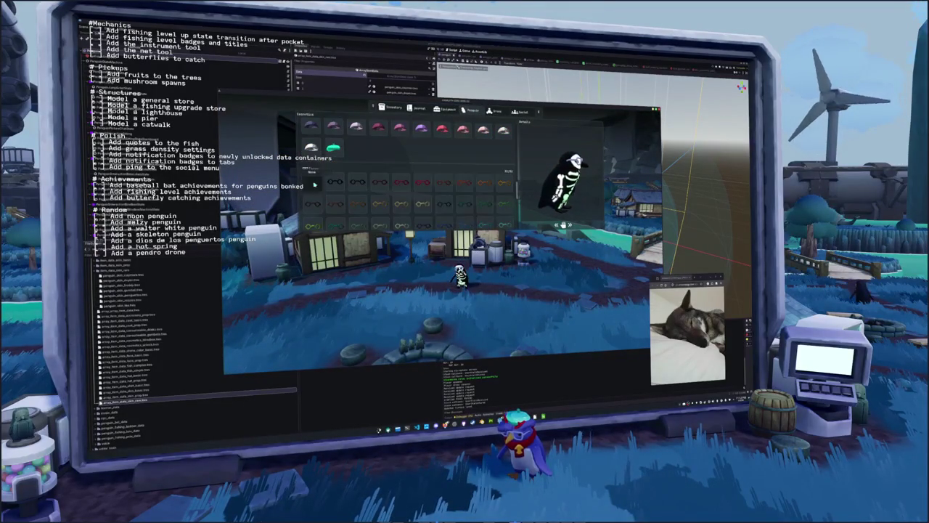
pyautogui.press('w')
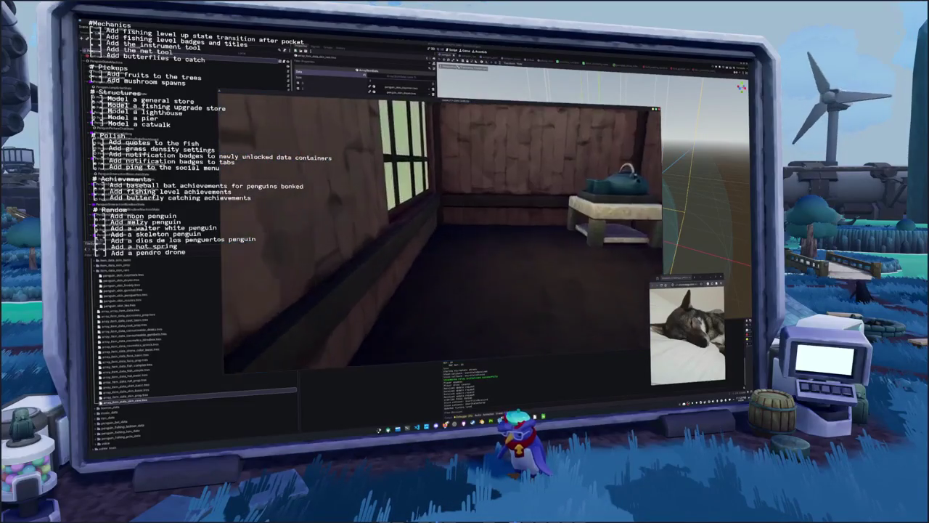
pyautogui.press('s')
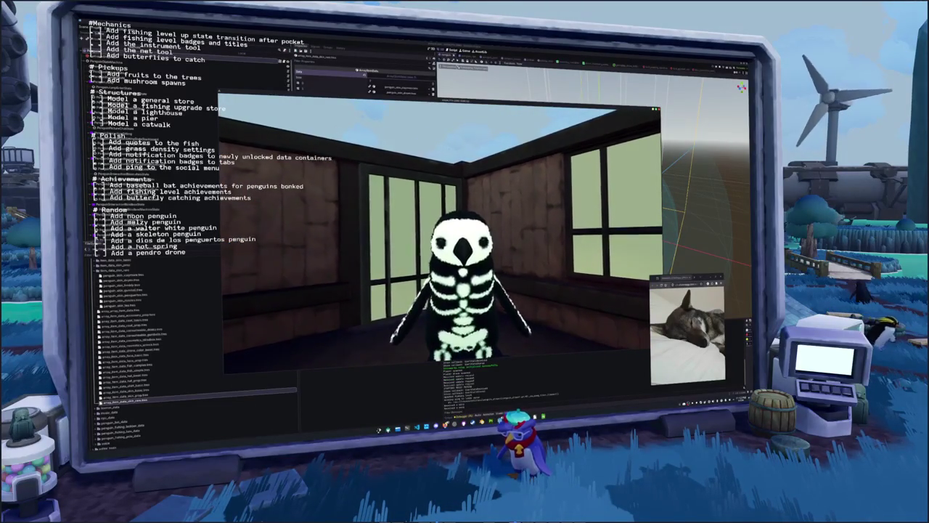
pyautogui.press('w')
pyautogui.press('w')
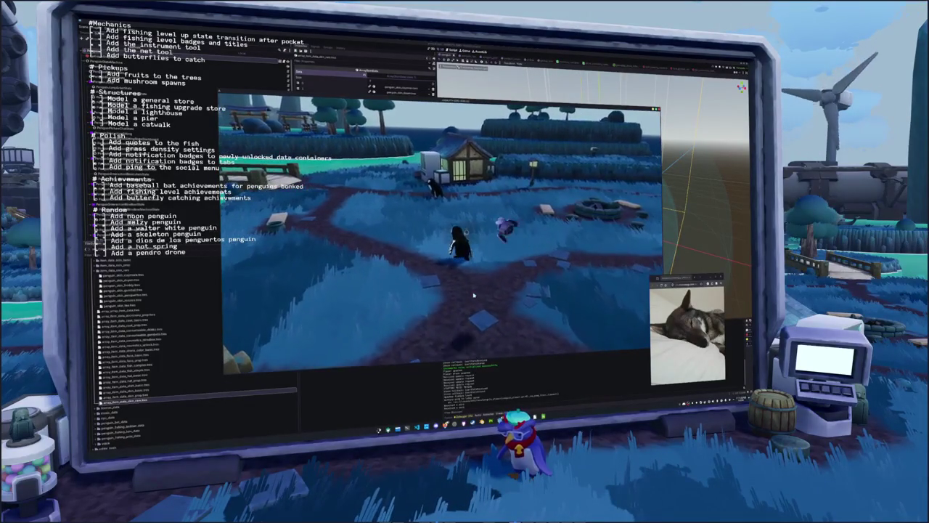
pyautogui.press('F8')
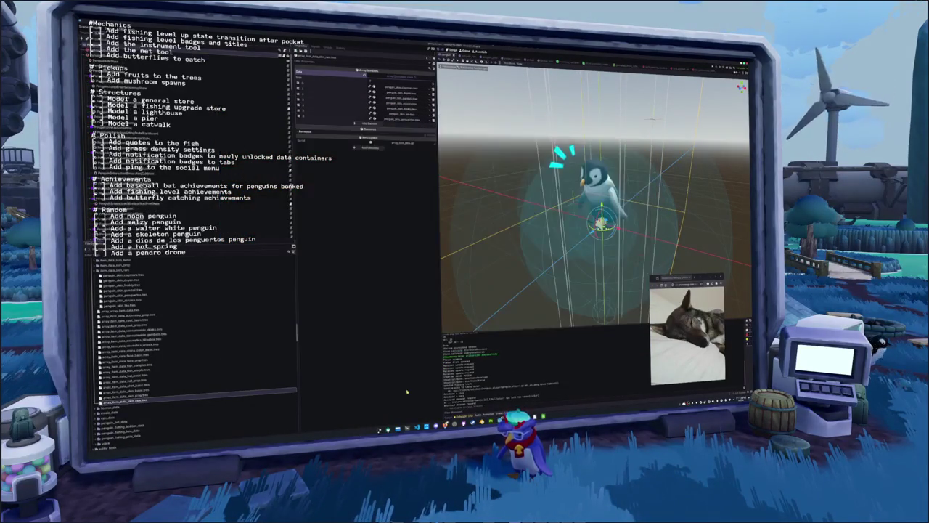
# Inspect the last Skin Data entry's properties in the inspector
pyautogui.click(403, 122)
pyautogui.click(401, 117)
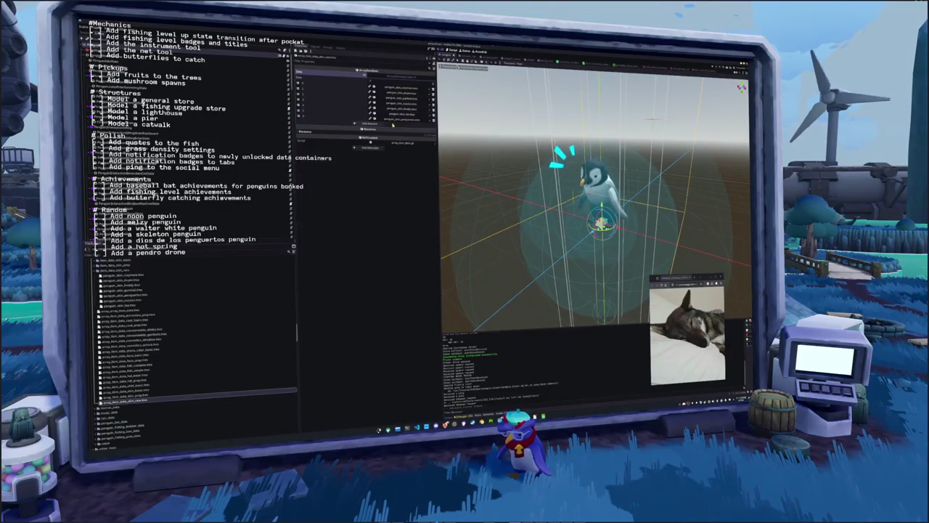
pyautogui.click(400, 121)
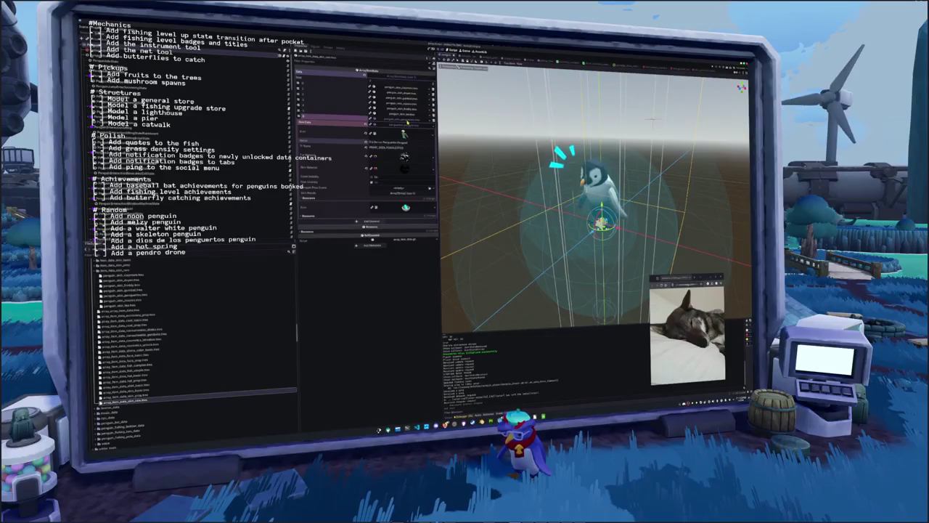
pyautogui.click(406, 121)
# Check the penguin names in the spreadsheet's column B, then launch the game again
pyautogui.hotkey('alt', 'Tab')
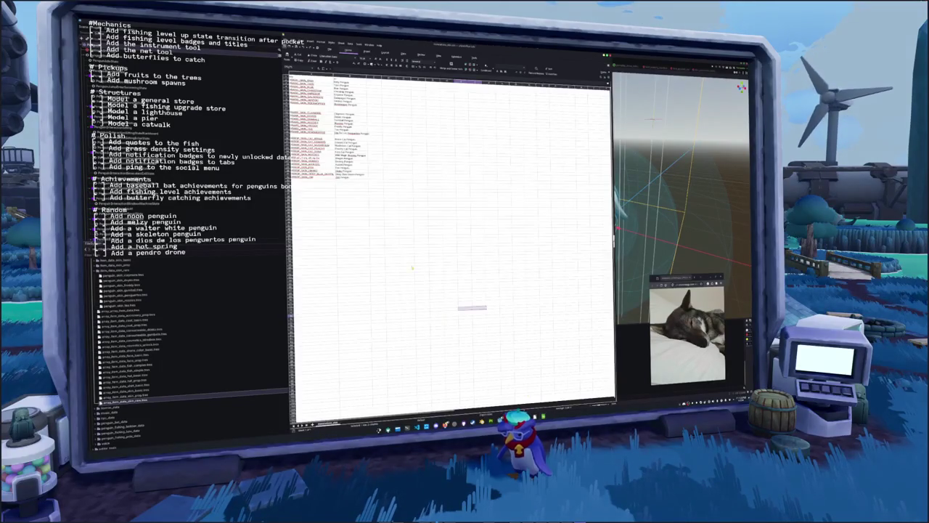
pyautogui.click(352, 138)
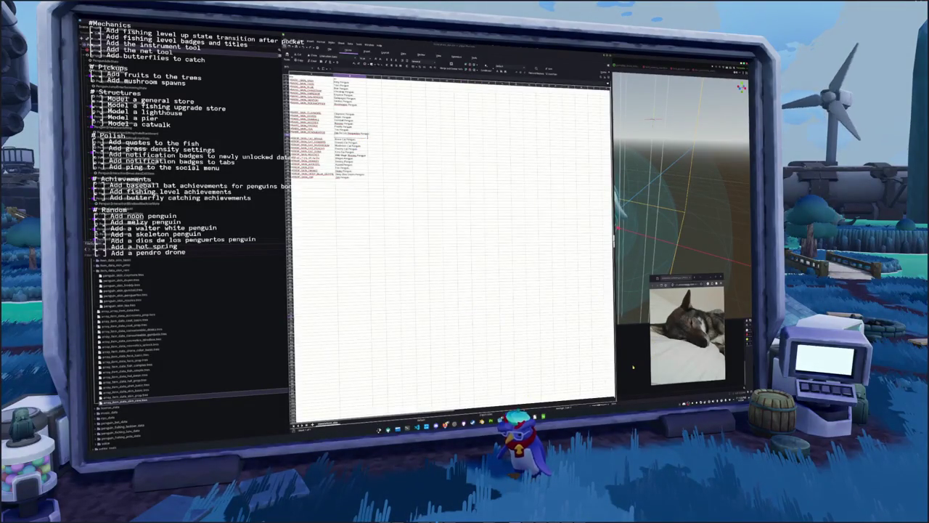
pyautogui.hotkey('alt', 'Tab')
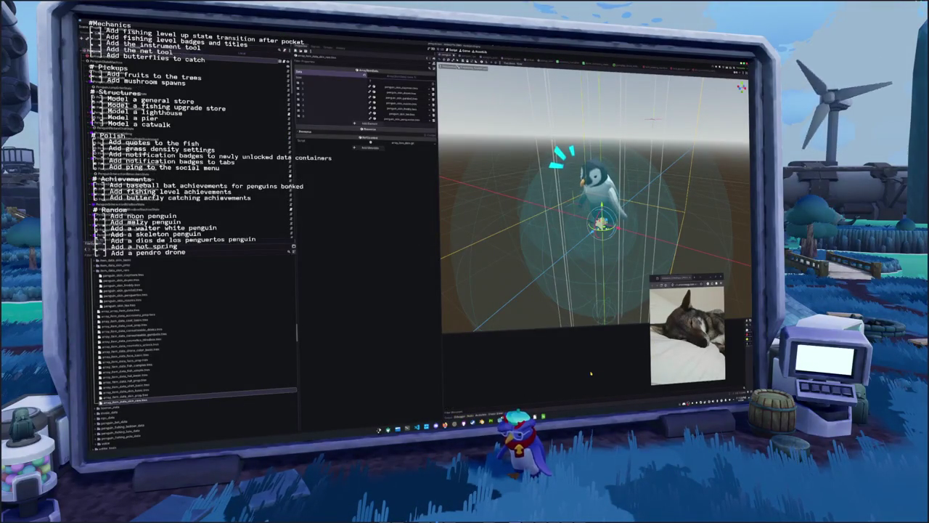
pyautogui.press('F5')
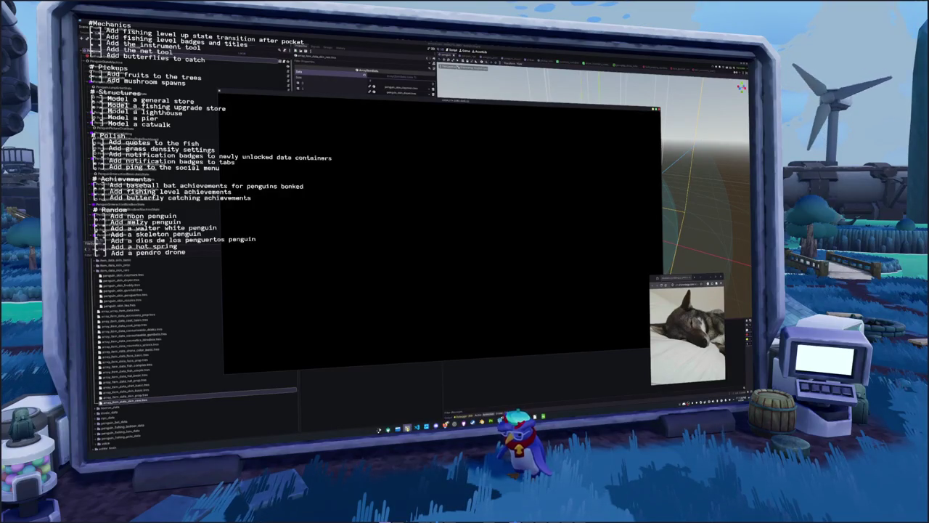
# Run git status, stage and commit the changed project files, then start the game from the title menu
pyautogui.click(392, 428)
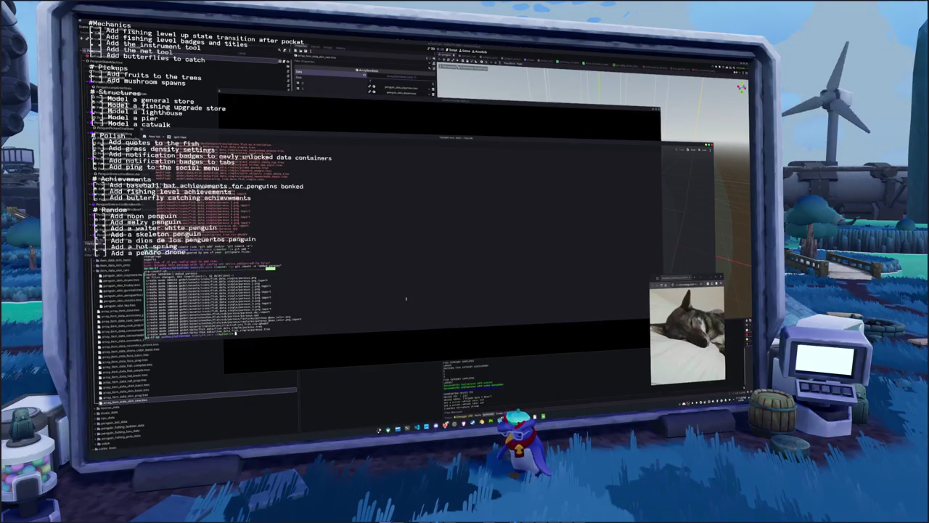
pyautogui.press('Return')
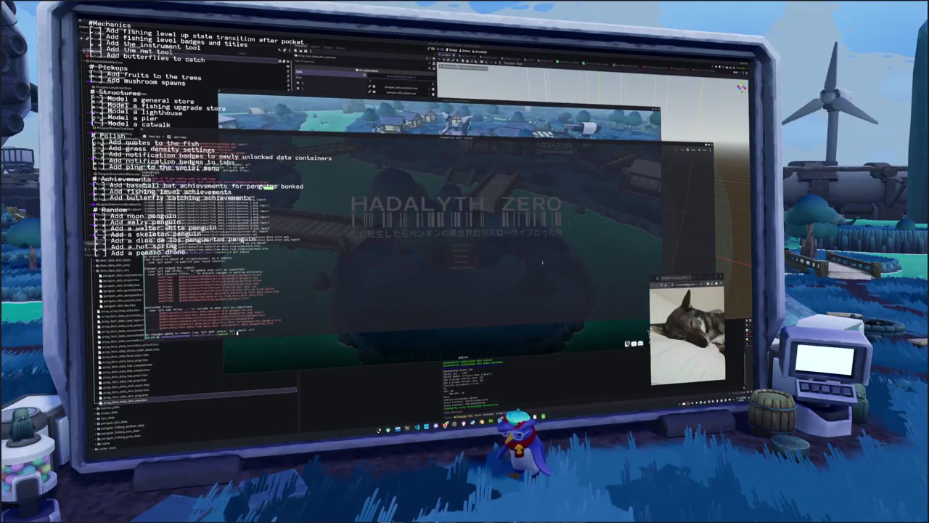
pyautogui.press('Return')
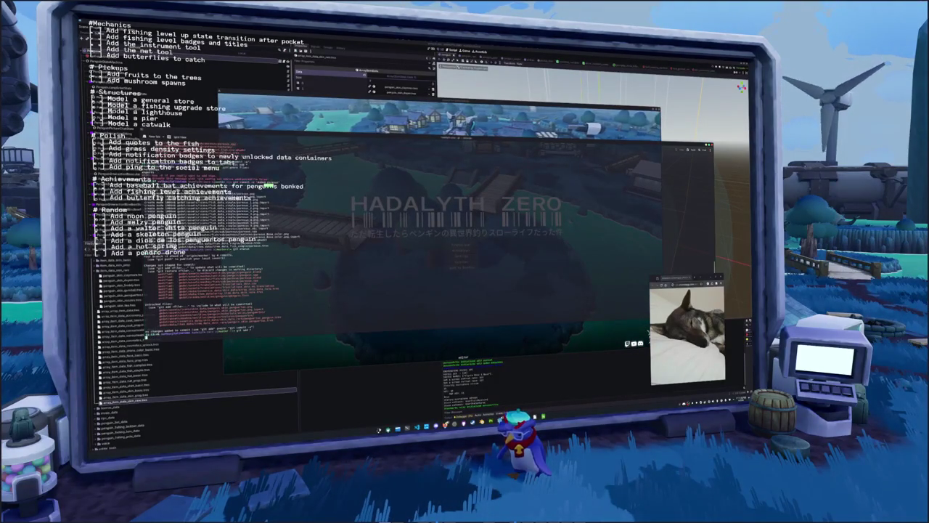
pyautogui.press('Return')
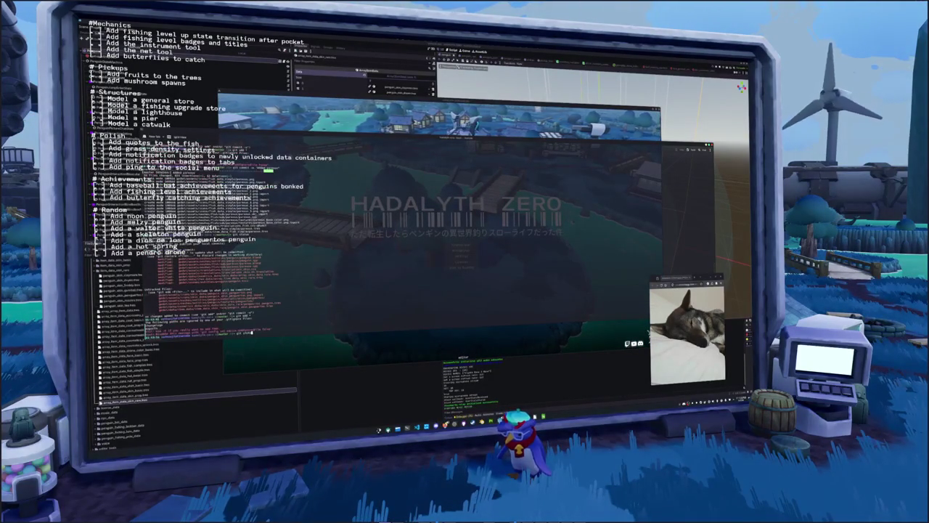
pyautogui.press('Return')
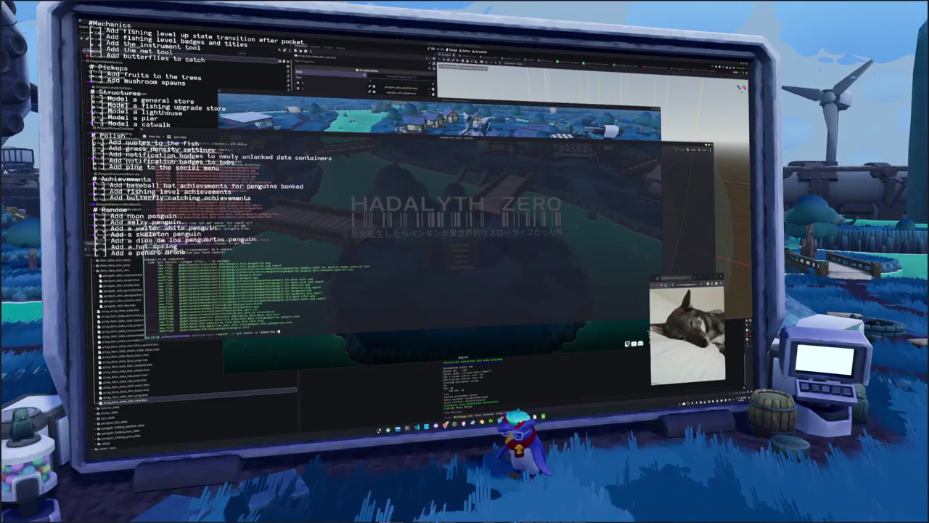
pyautogui.write('git commit -m "Added new penguin ski')
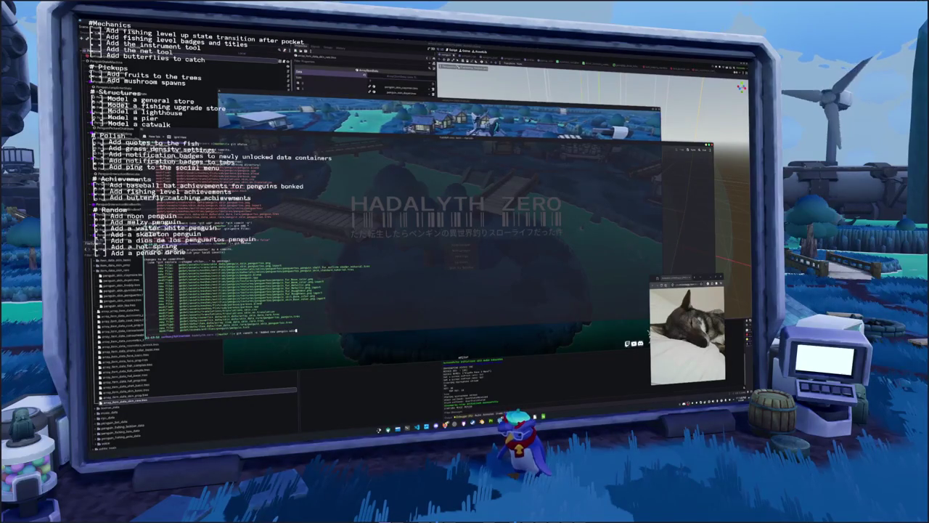
pyautogui.press('Return')
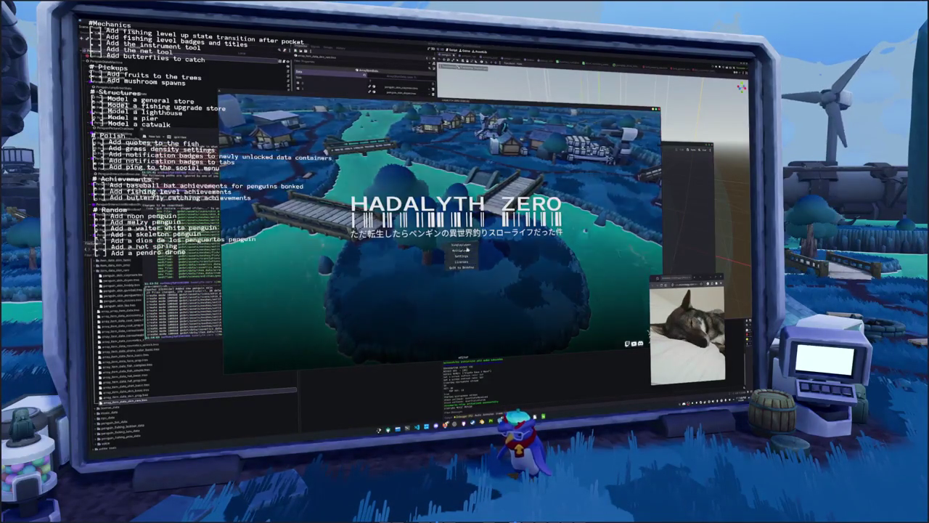
pyautogui.click(467, 251)
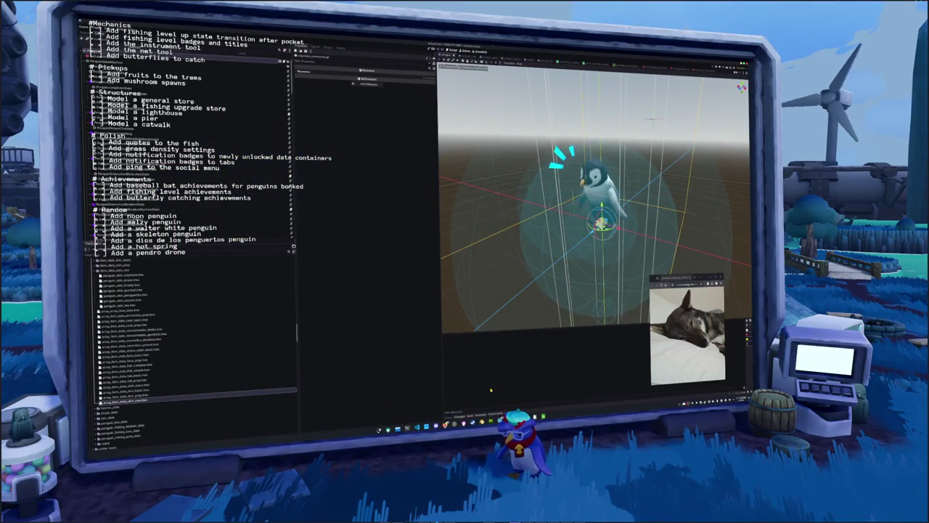
# Relaunch the game, equip the skeleton penguin from the Penguin skins tab, and walk around the village
pyautogui.press('F5')
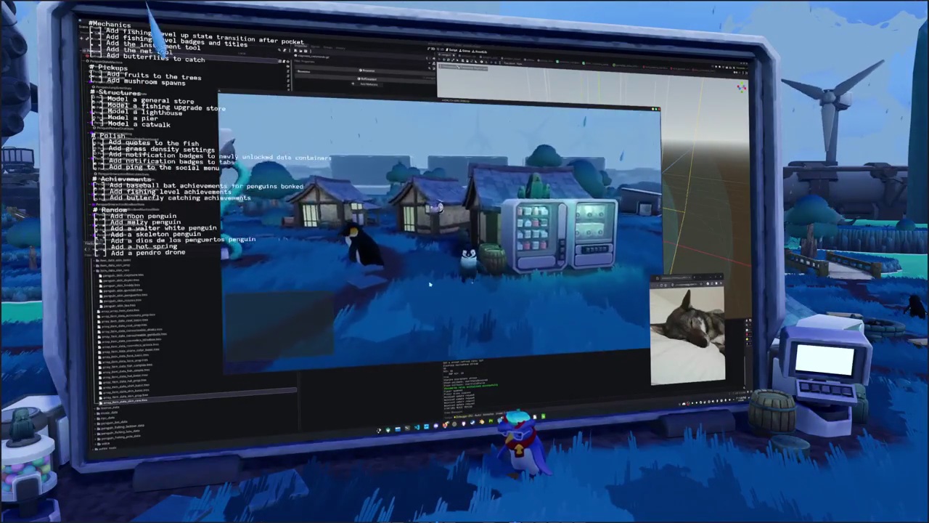
pyautogui.press('Tab')
pyautogui.press('e')
pyautogui.press('e')
pyautogui.press('e')
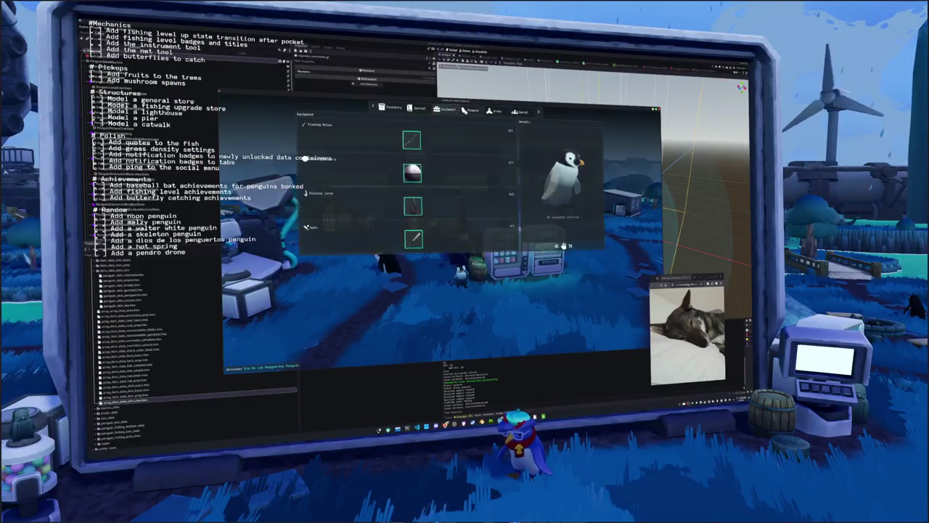
pyautogui.click(399, 161)
pyautogui.press('Tab')
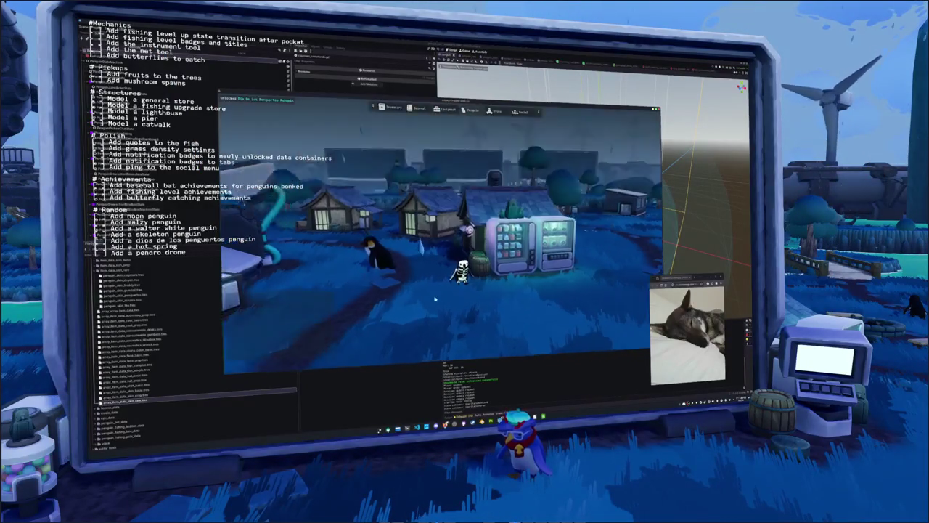
pyautogui.press('w')
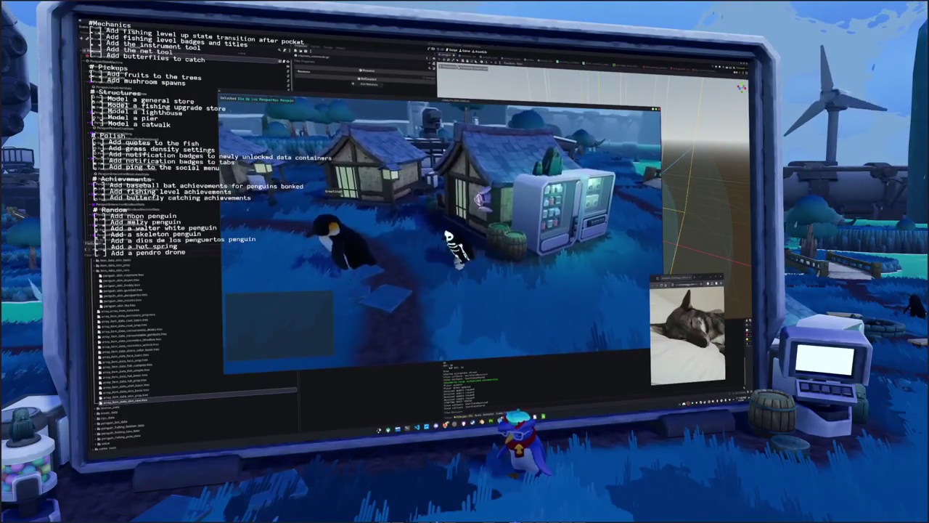
pyautogui.press('s')
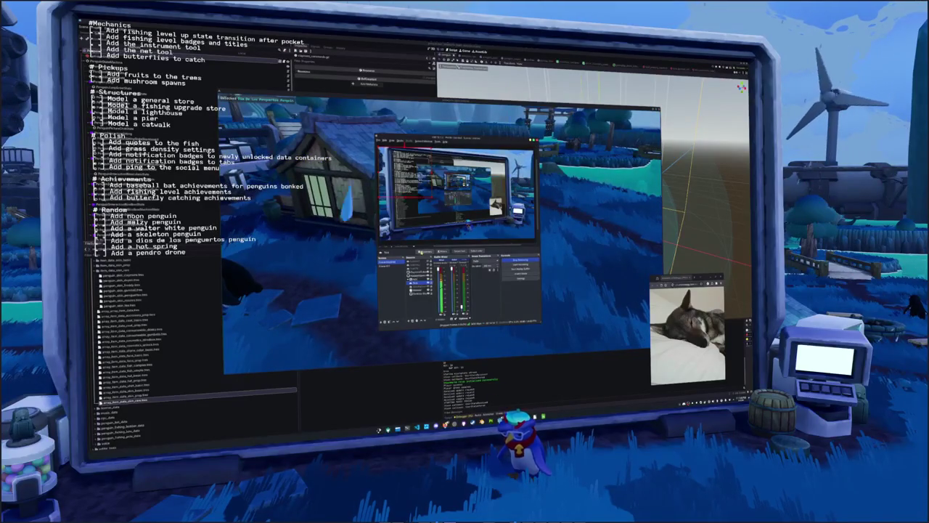
# Delete the dios de los penguartos line from the to-do text and add 'Add the beetle' under Mechanics
pyautogui.scroll(-8, 420, 250)
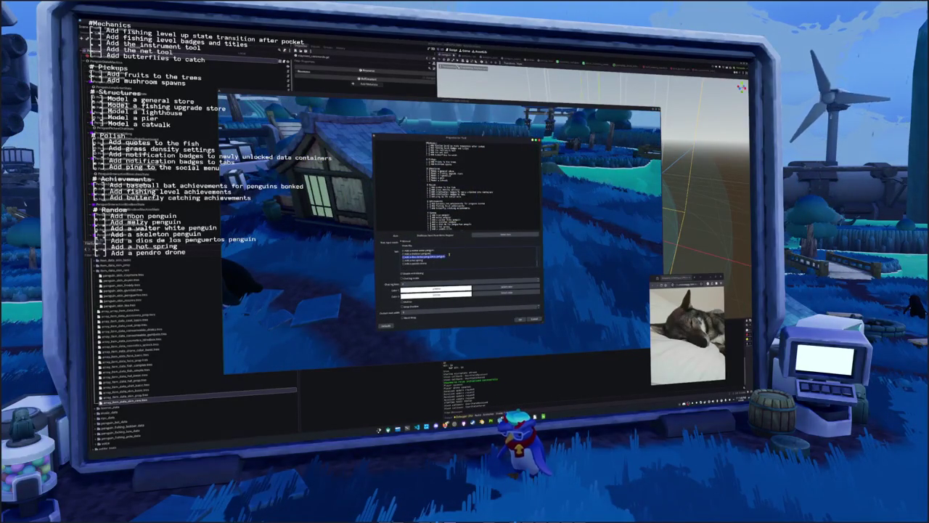
pyautogui.press('BackSpace')
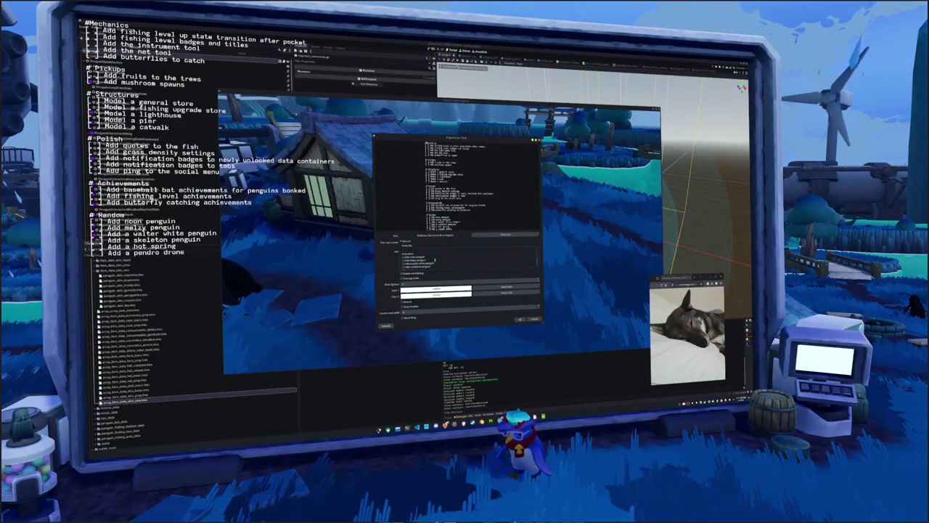
pyautogui.scroll(3, 434, 256)
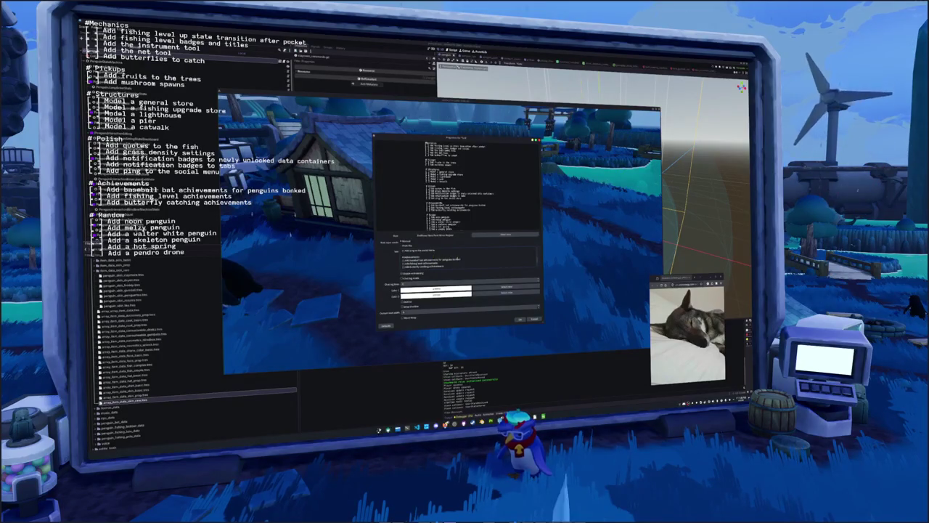
pyautogui.scroll(2, 458, 263)
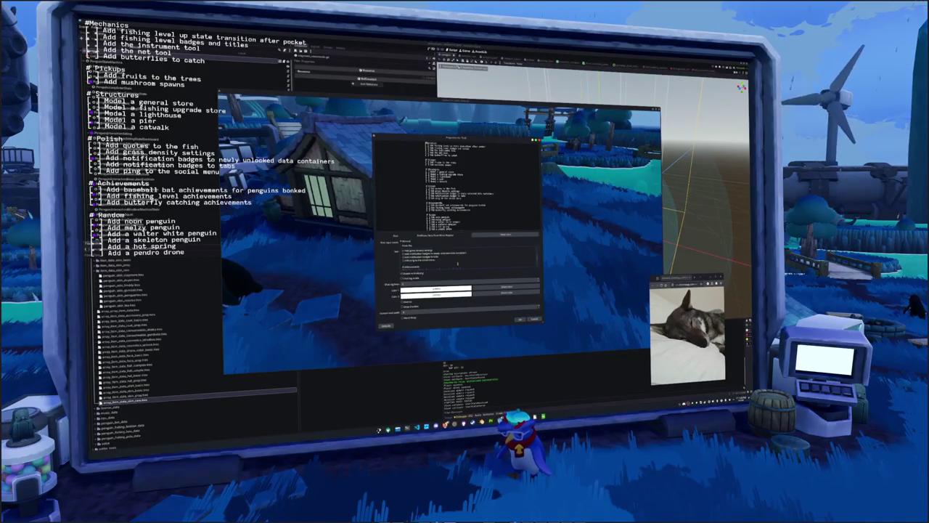
pyautogui.scroll(3, 457, 264)
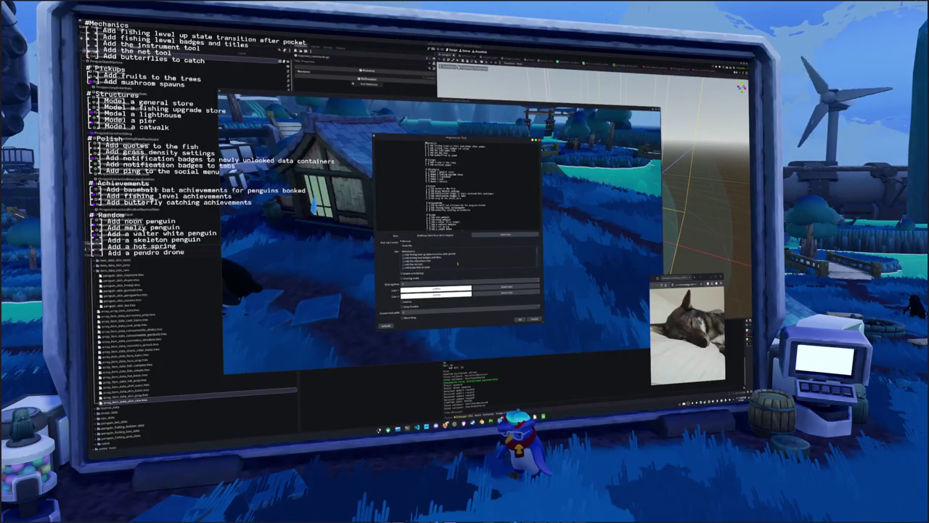
pyautogui.scroll(-2, 457, 263)
pyautogui.scroll(-2, 441, 262)
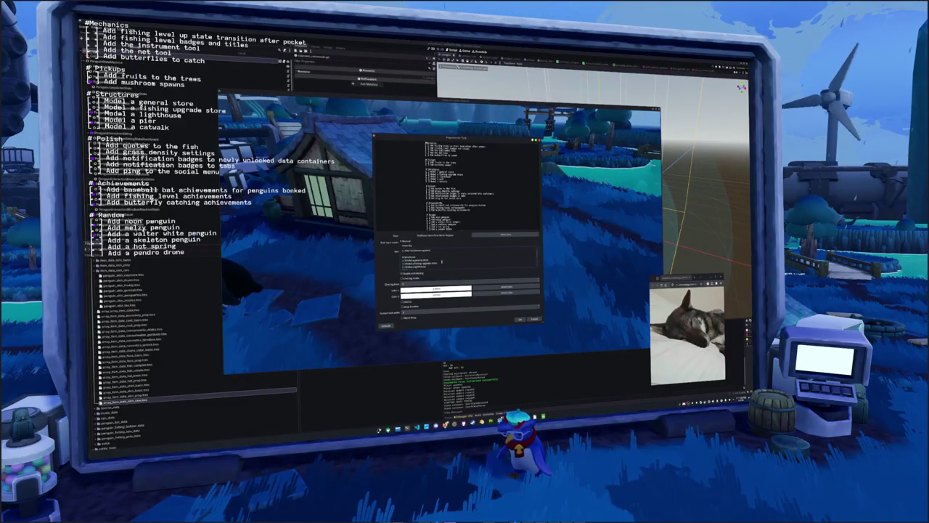
pyautogui.scroll(-1, 441, 262)
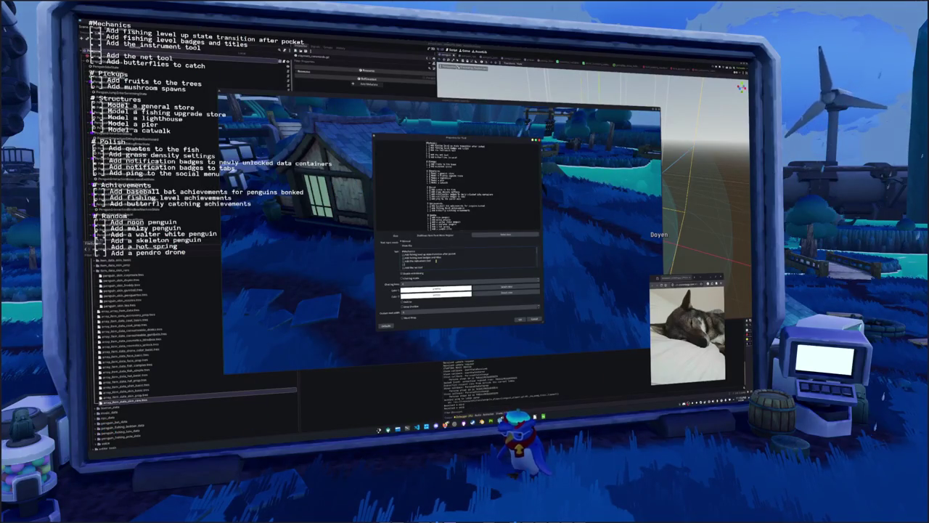
pyautogui.write('Add the beetle')
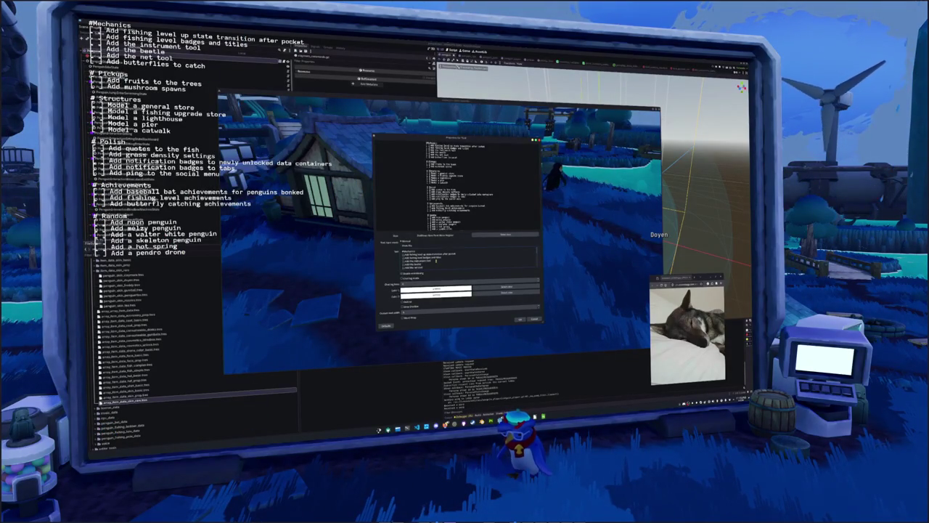
pyautogui.scroll(-2, 428, 258)
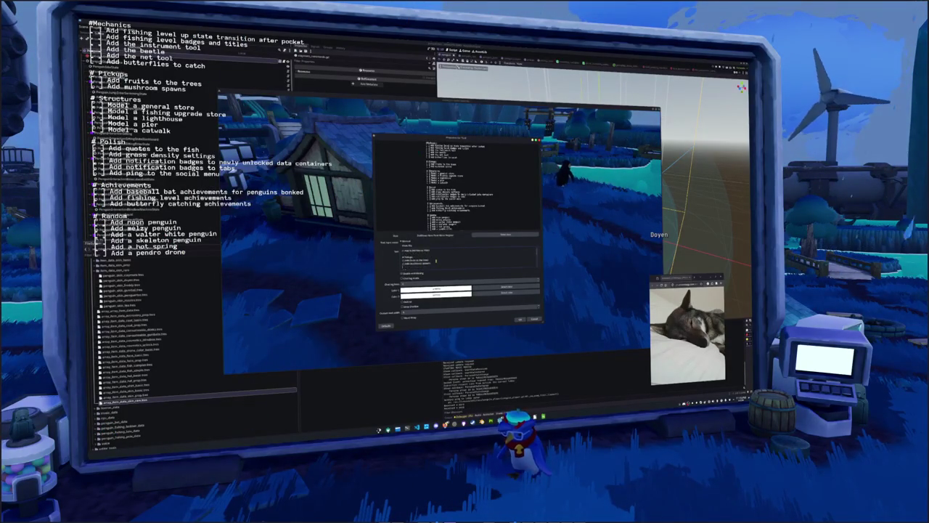
pyautogui.scroll(-2, 436, 260)
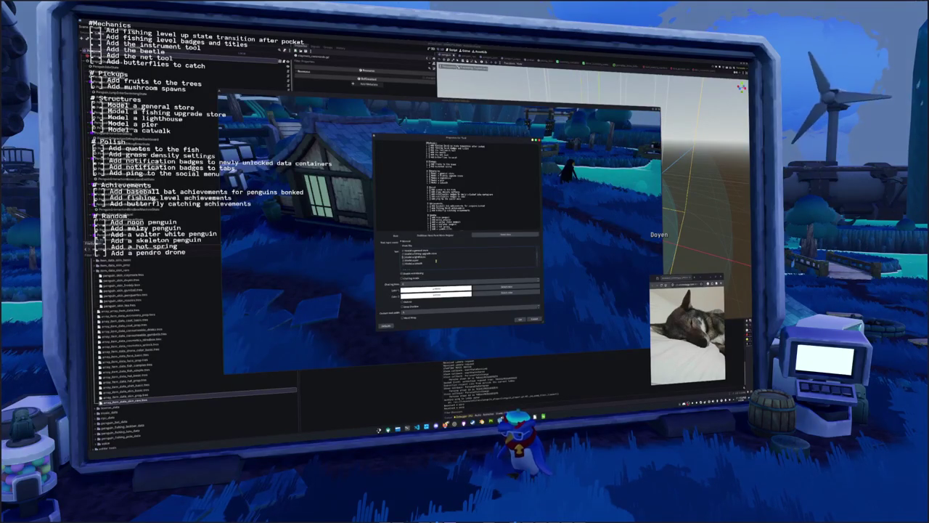
pyautogui.press('Escape')
# Save the edited to-do overlay, then walk the penguin across the bridge toward the island
pyautogui.click(454, 240)
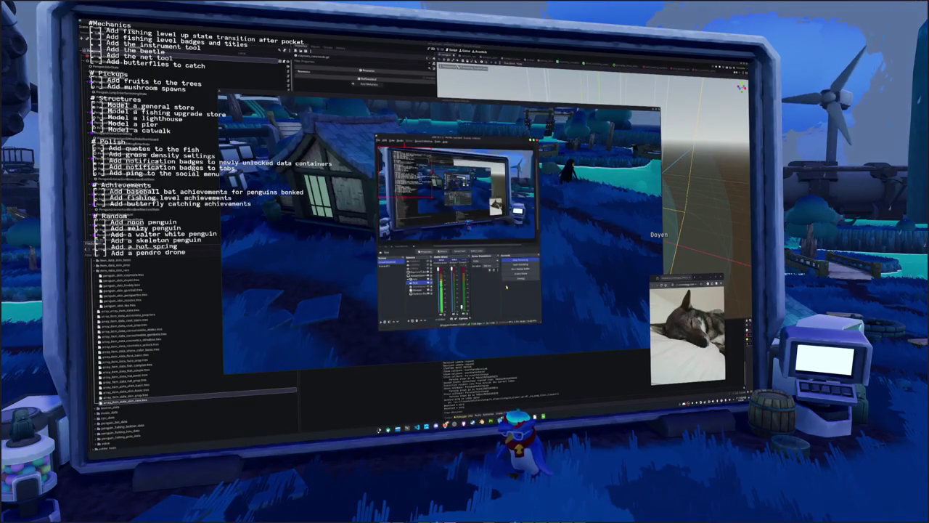
pyautogui.press('w')
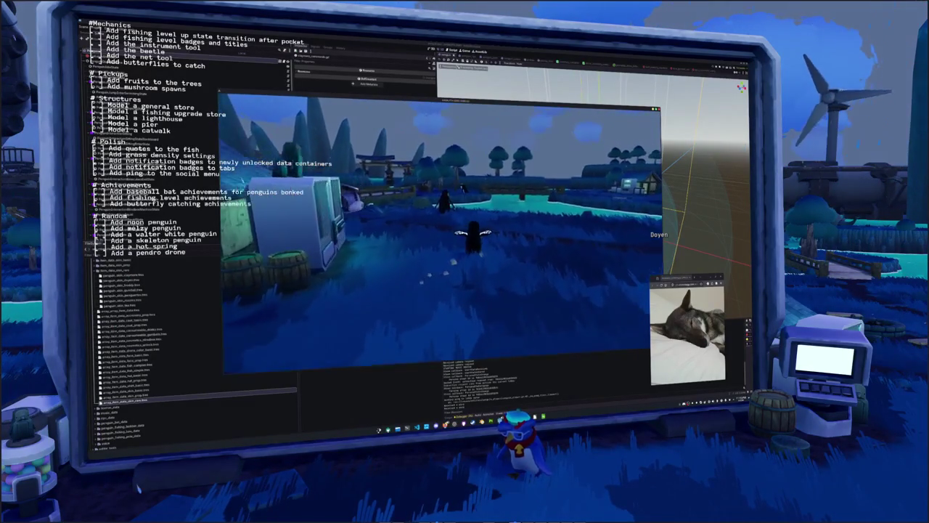
pyautogui.press('w')
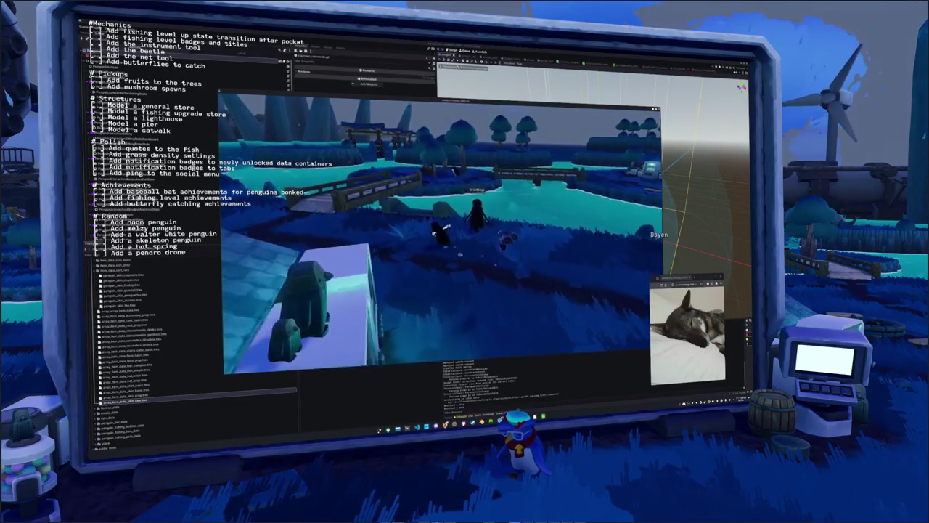
pyautogui.press('w')
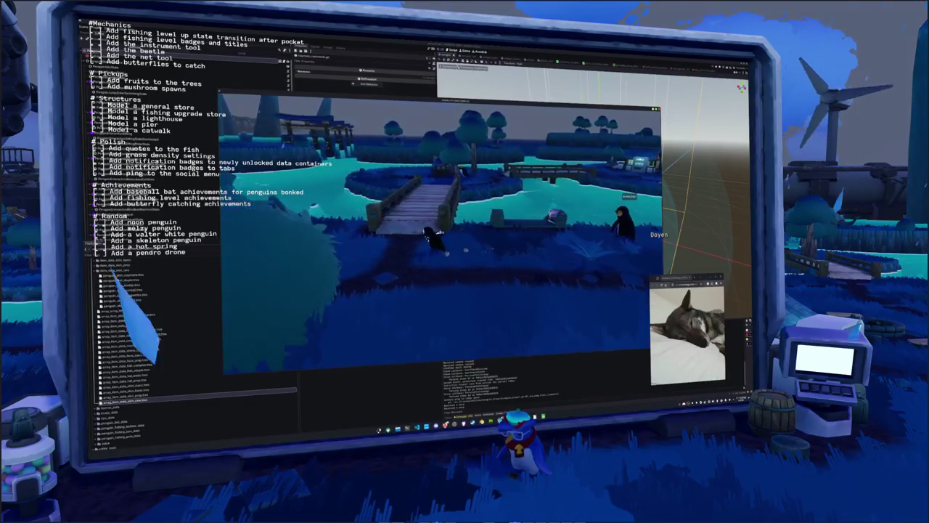
pyautogui.press('w')
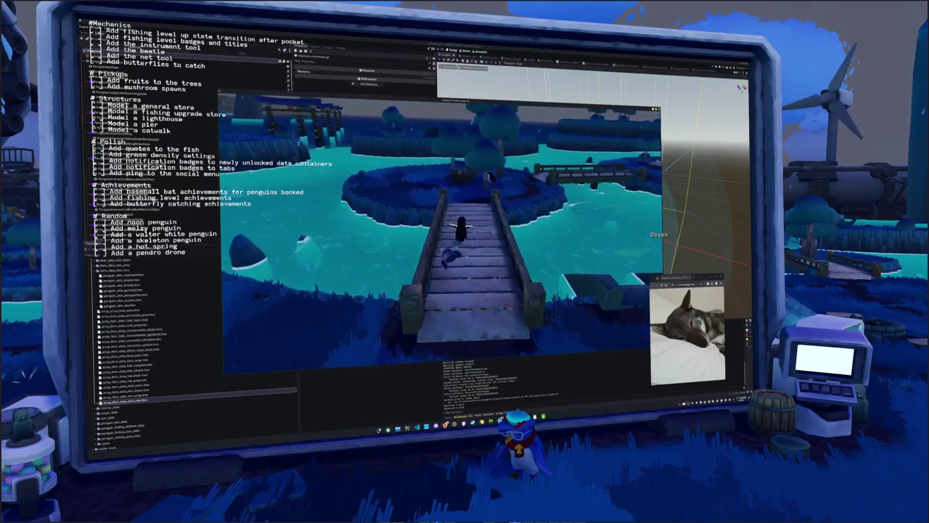
pyautogui.press('w')
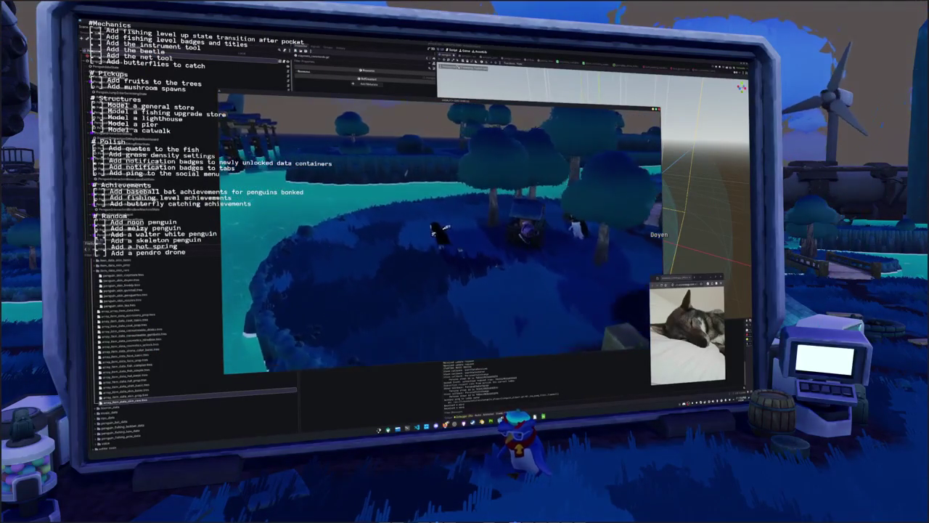
# Walk the penguin away from the pier, past the dark tree and torii gate toward the pond
pyautogui.press('a')
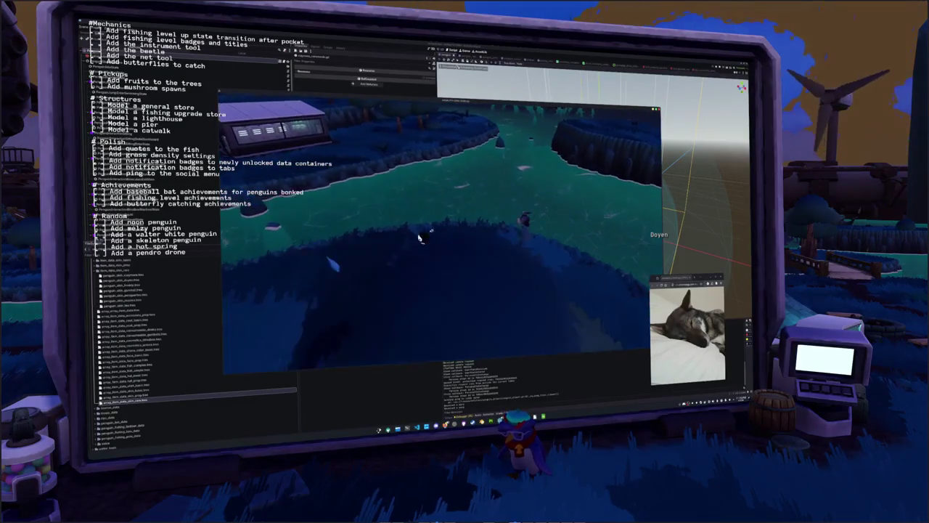
pyautogui.press('w')
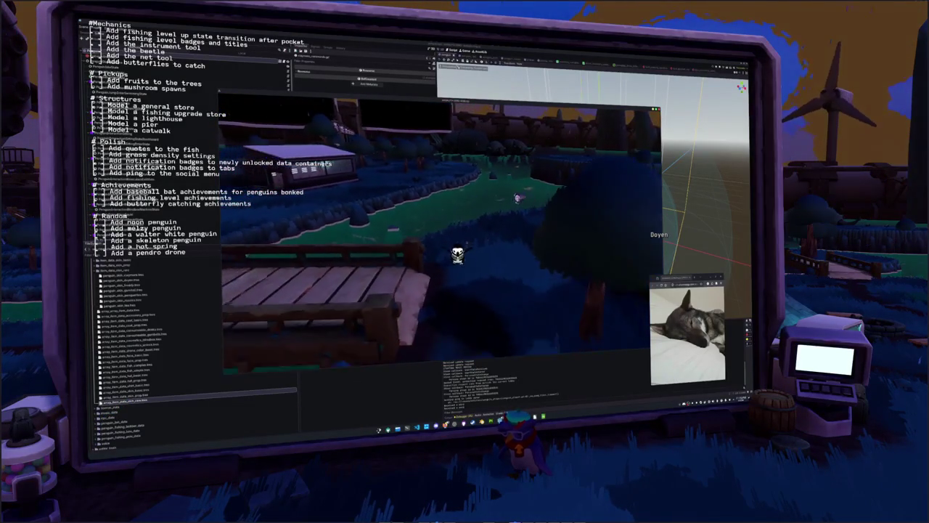
pyautogui.press('a')
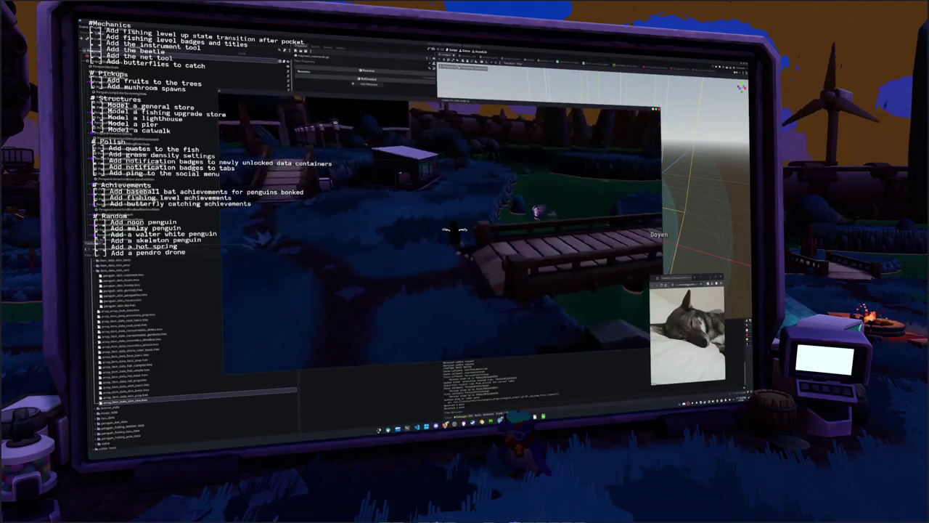
pyautogui.press('a')
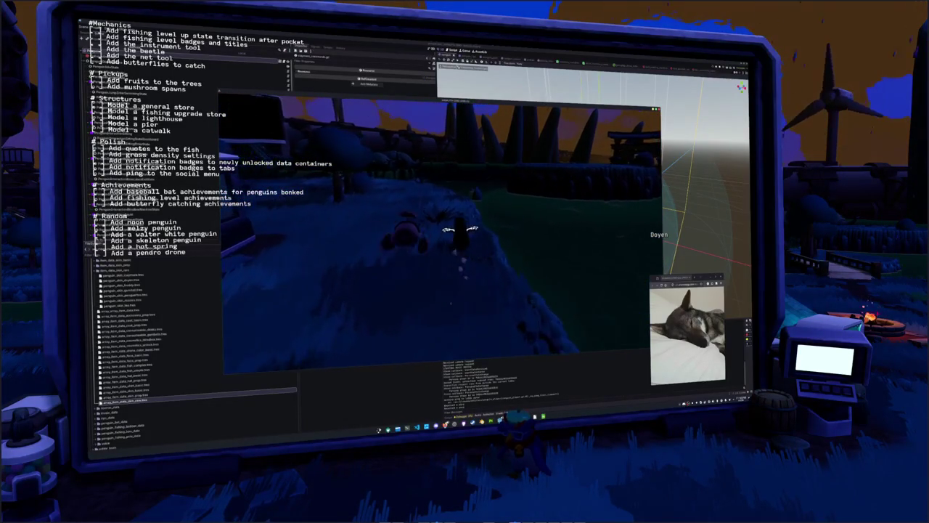
pyautogui.press('a')
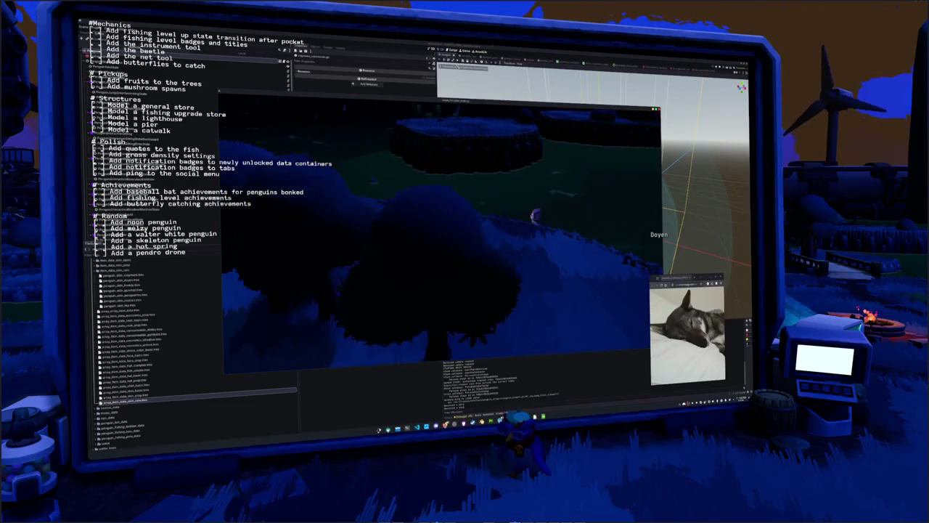
pyautogui.press('a')
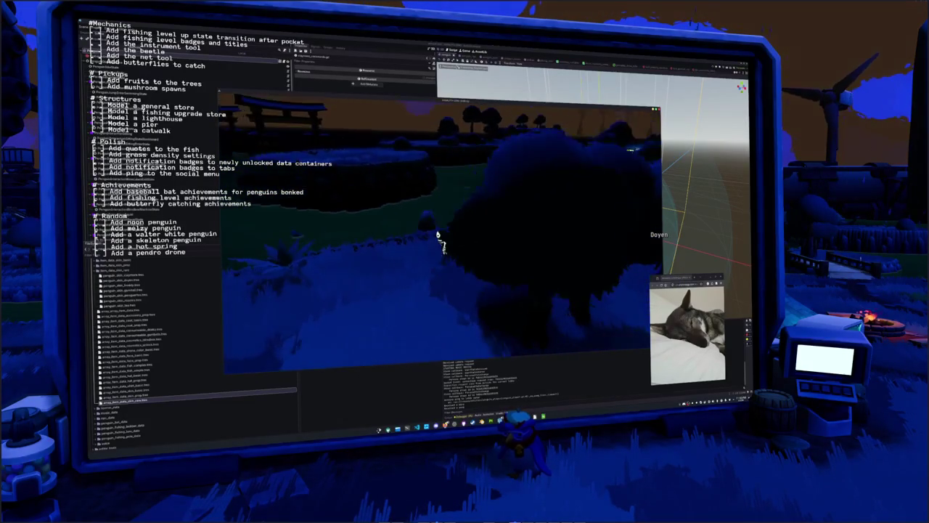
pyautogui.press('a')
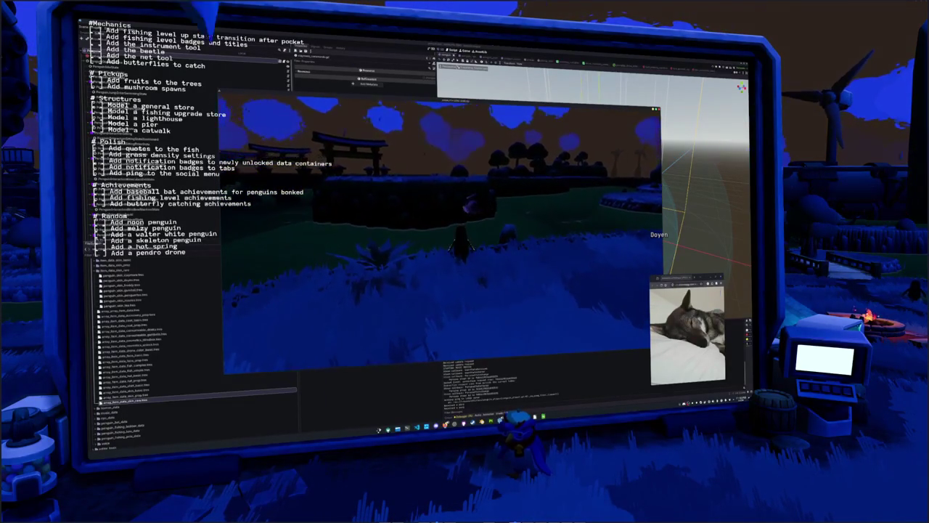
pyautogui.press('w')
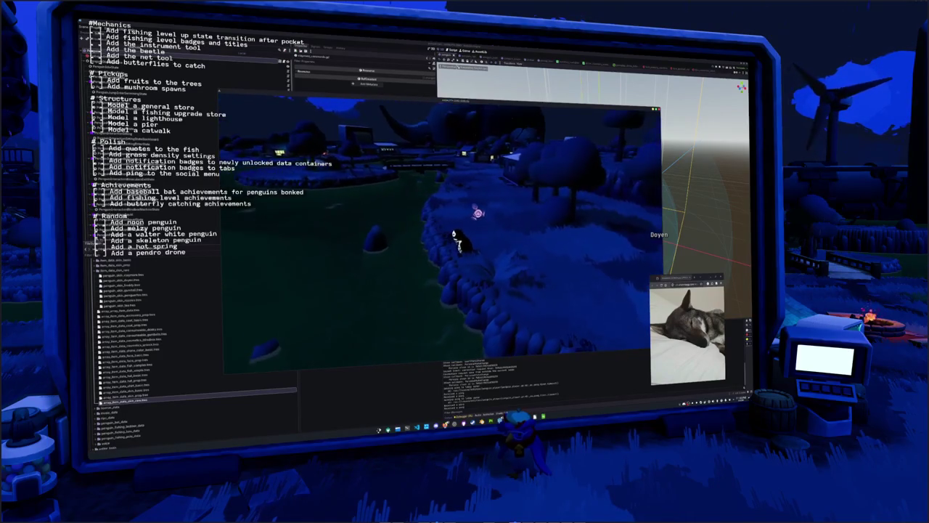
# Keep walking the penguin along the grassy hill toward the stone platform
pyautogui.press('w')
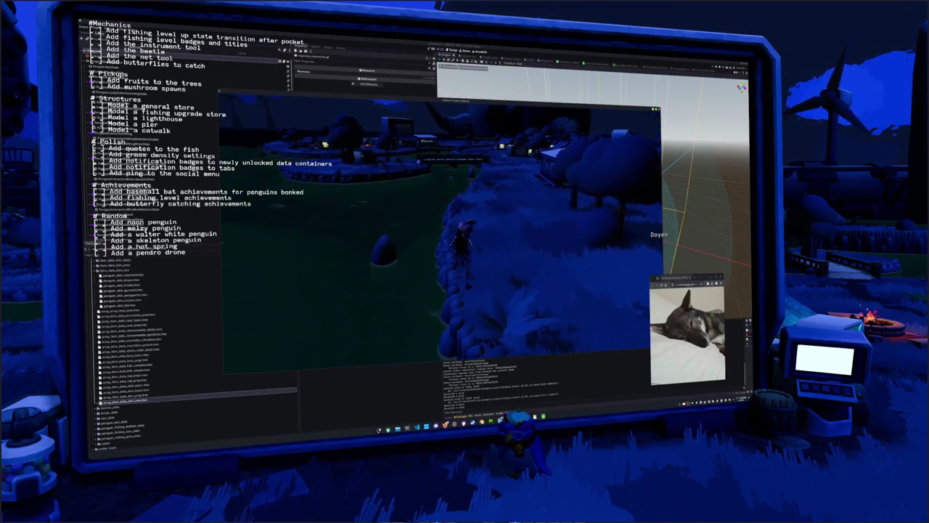
pyautogui.press('w')
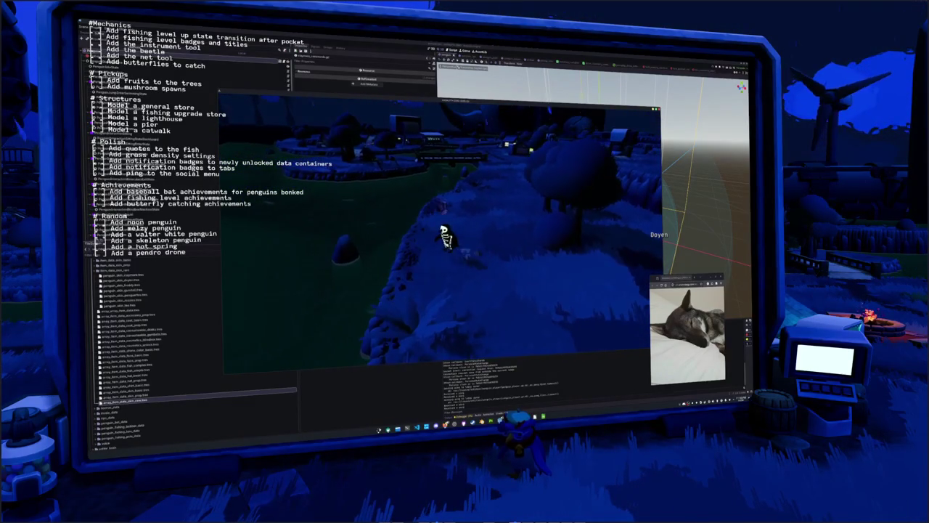
pyautogui.press('w')
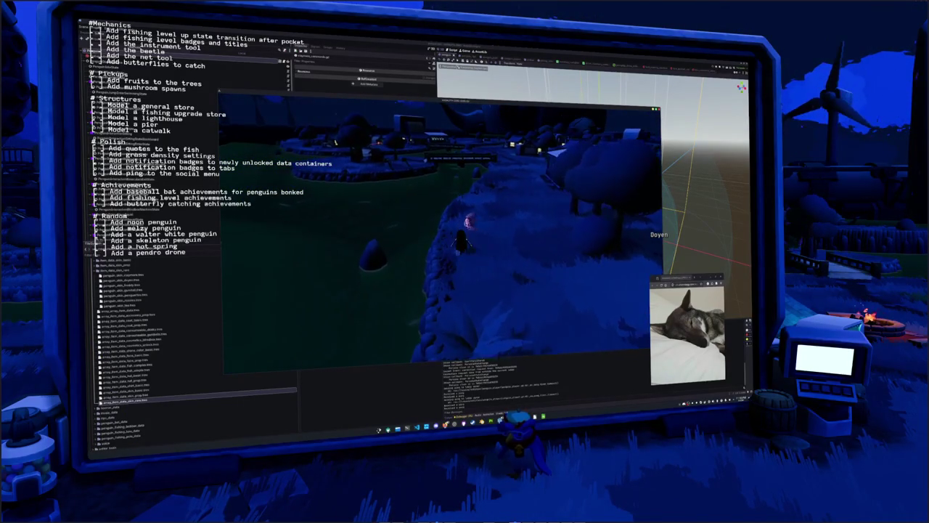
pyautogui.press('w')
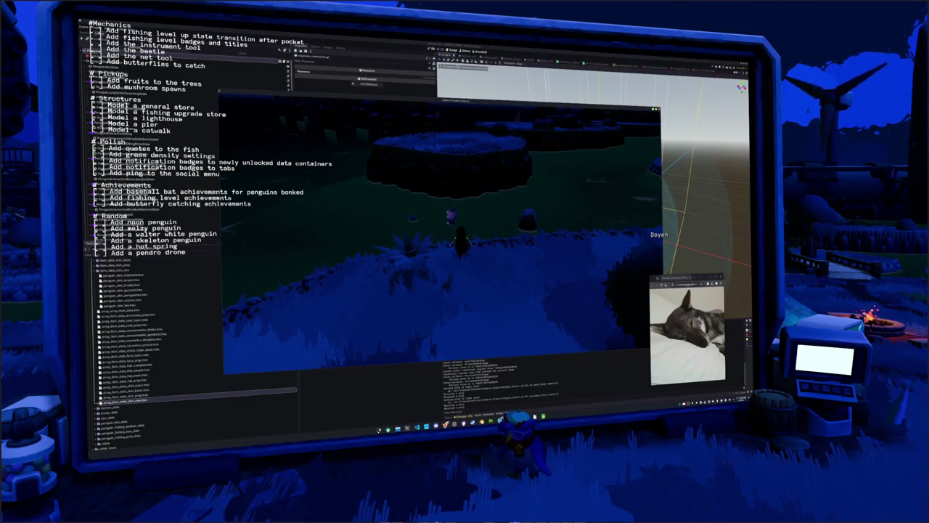
pyautogui.press('w')
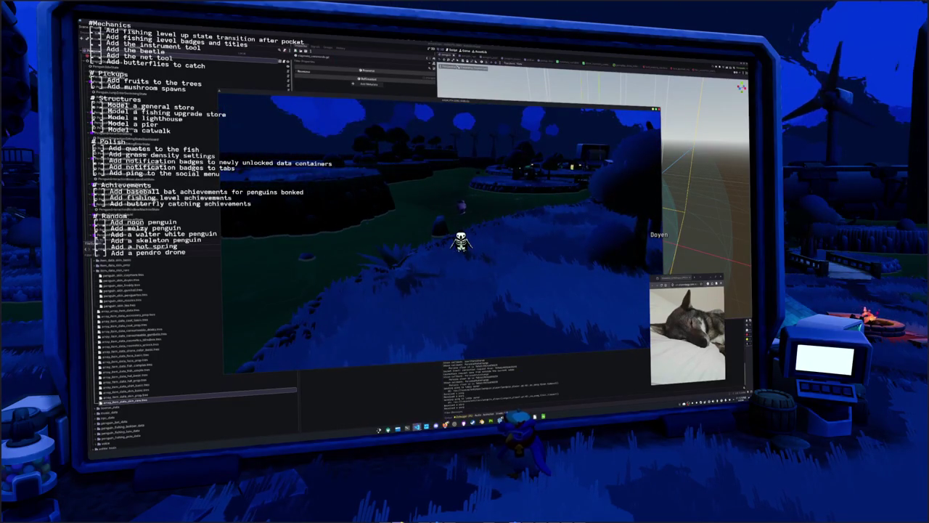
# Open the fishing catch state script via quick search for 'catch' and widen the file tree
pyautogui.hotkey('ctrl', 'p')
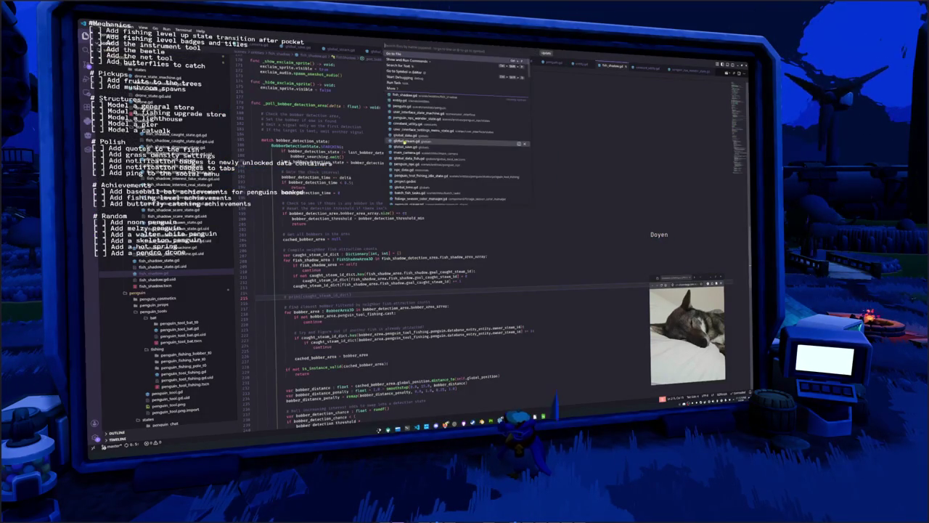
pyautogui.write('catch')
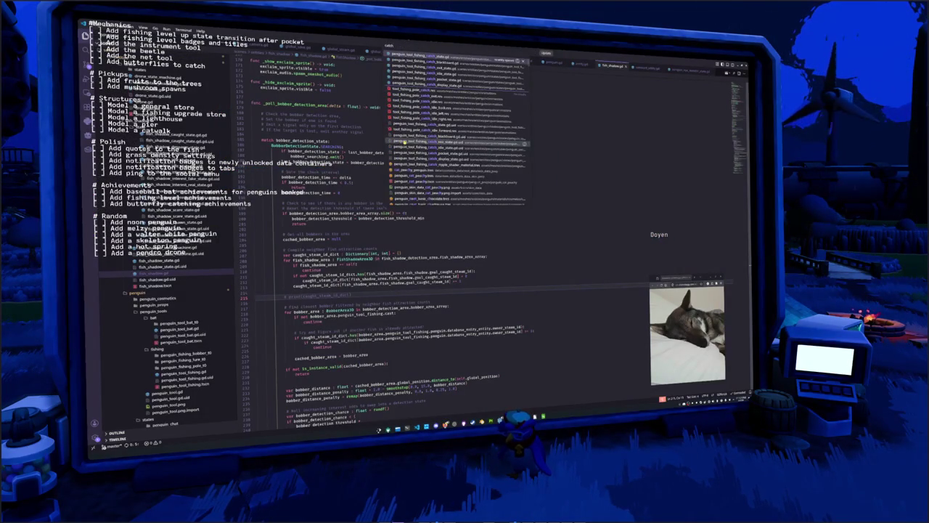
pyautogui.press('Return')
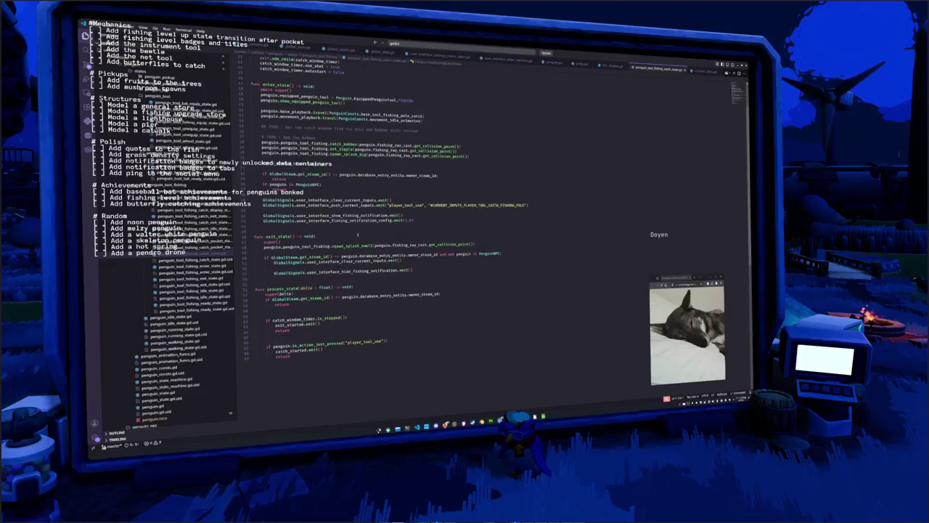
pyautogui.scroll(3, 352, 229)
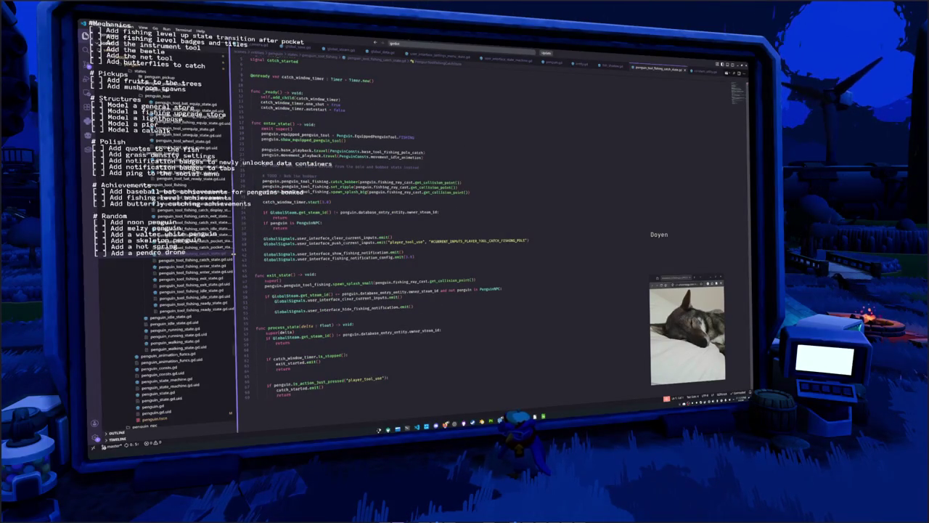
pyautogui.moveTo(235, 274)
pyautogui.mouseDown()
pyautogui.moveTo(291, 274)
pyautogui.moveTo(264, 274)
pyautogui.mouseUp()
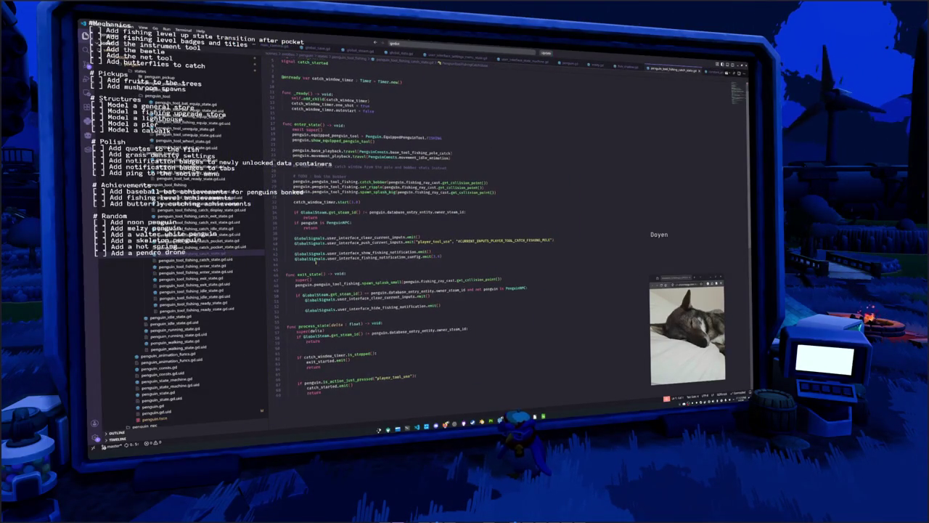
pyautogui.click(284, 232)
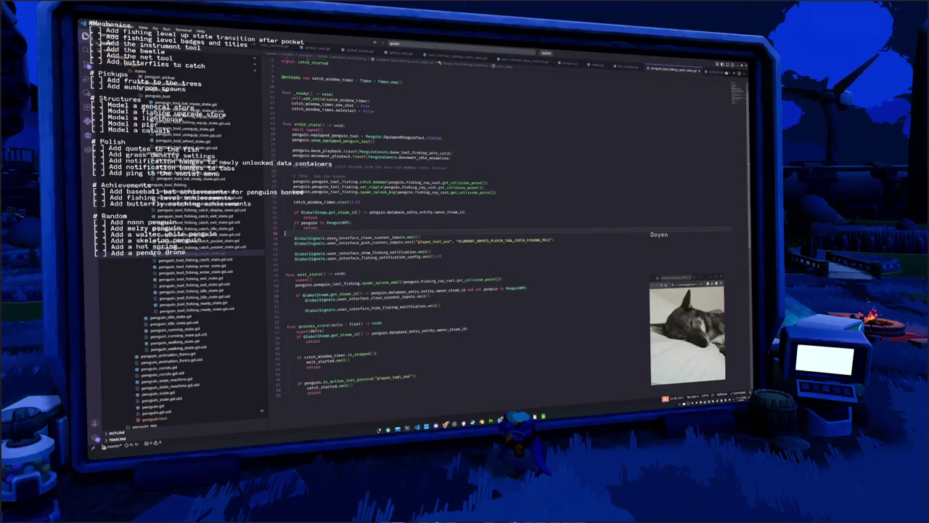
pyautogui.scroll(-4, 336, 216)
pyautogui.click(378, 239)
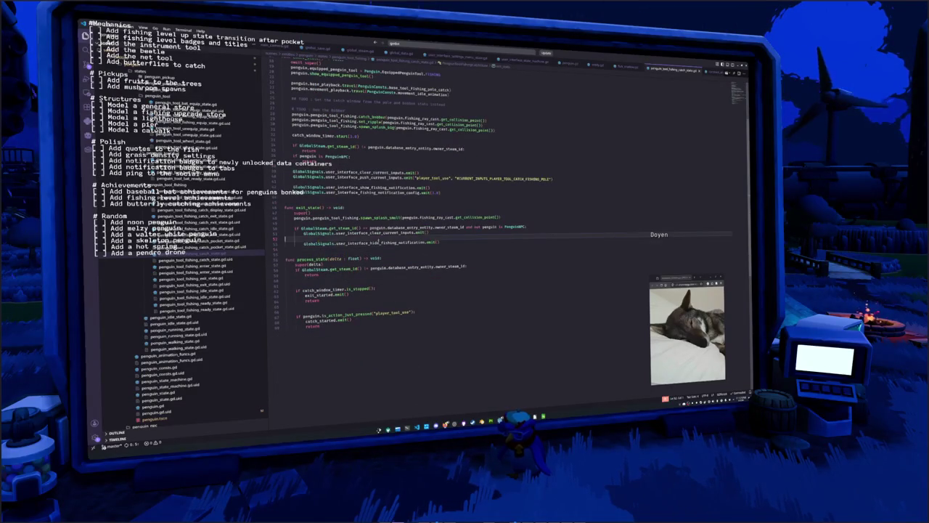
pyautogui.press('Delete')
pyautogui.press('Return')
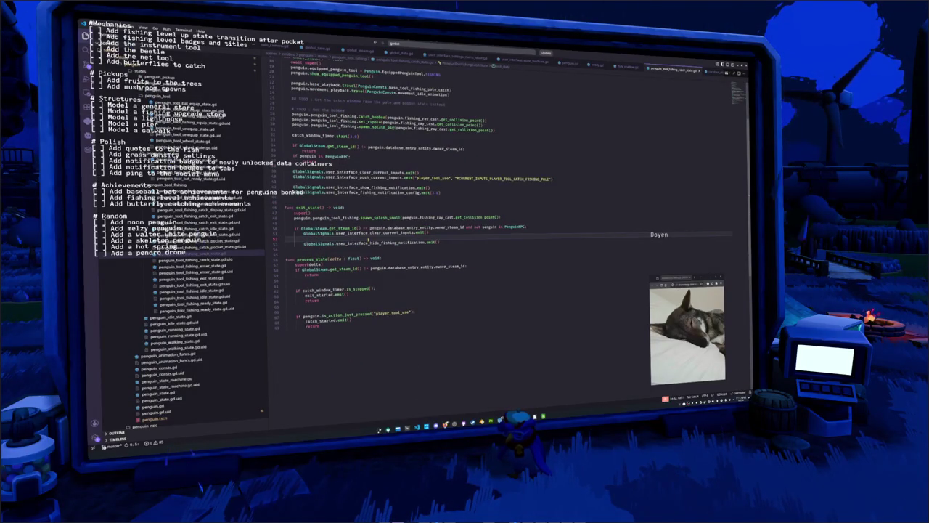
# Remove the TODO marker from the bobber comment and insert an empty line above it
pyautogui.scroll(2, 371, 236)
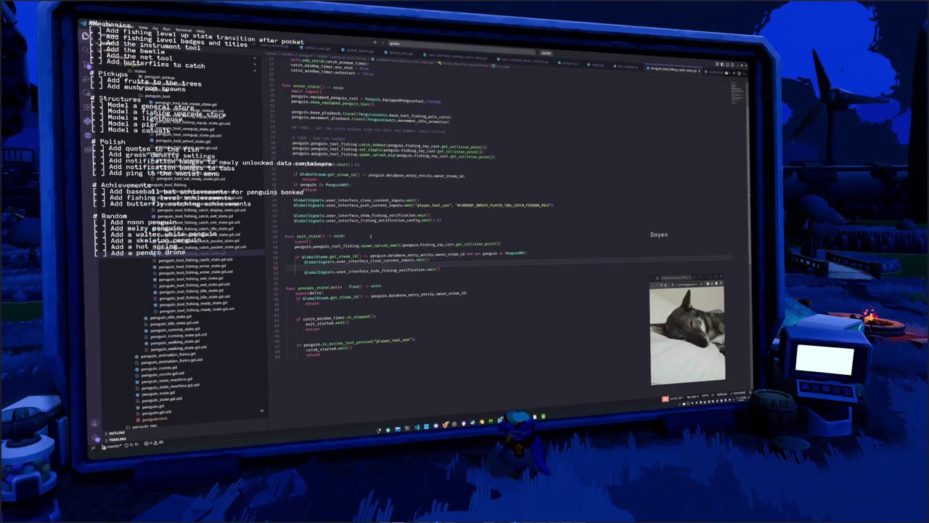
pyautogui.scroll(2, 369, 226)
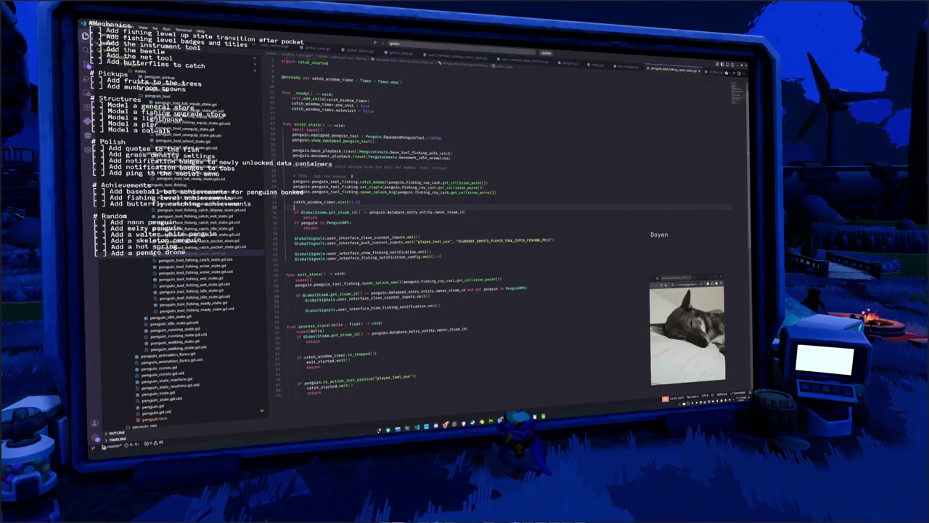
pyautogui.doubleClick(340, 176)
pyautogui.doubleClick(304, 177)
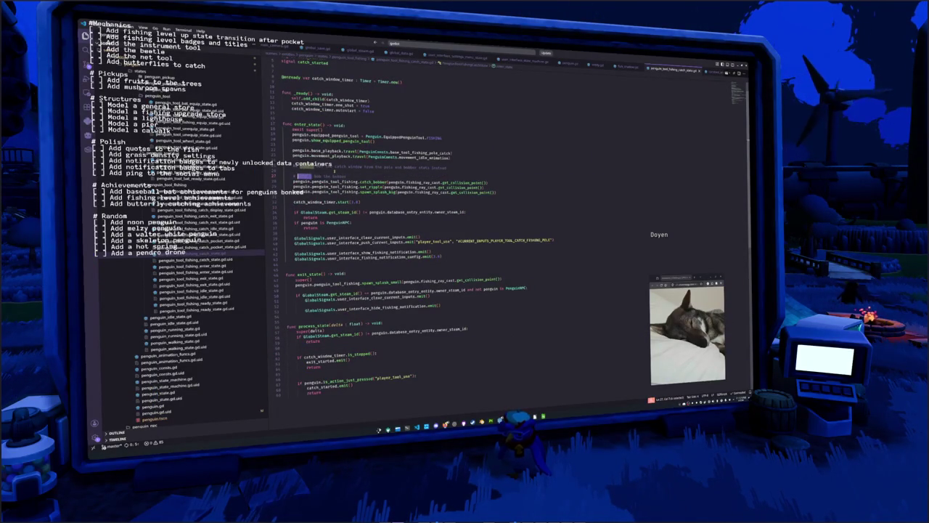
pyautogui.press('BackSpace')
pyautogui.press('BackSpace')
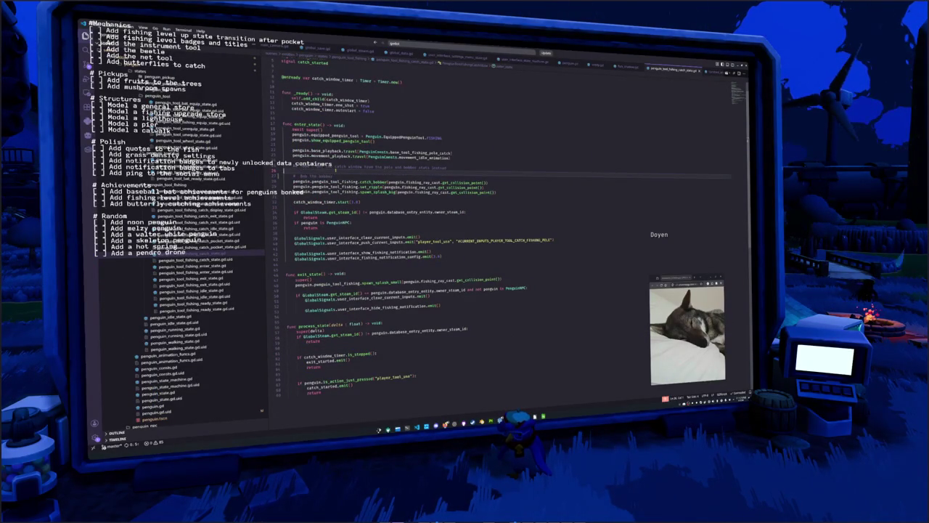
pyautogui.hotkey('ctrl', 'shift', 'Return')
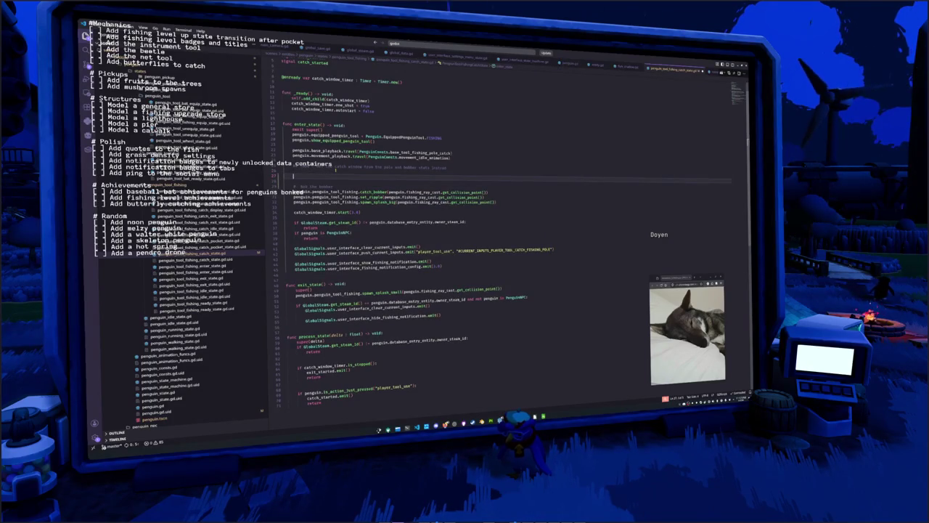
# Write an Input.start_joy_vibration call with arguments 0, 0.51, 0, 0.5 above the bobber comment
pyautogui.write('Input.vib')
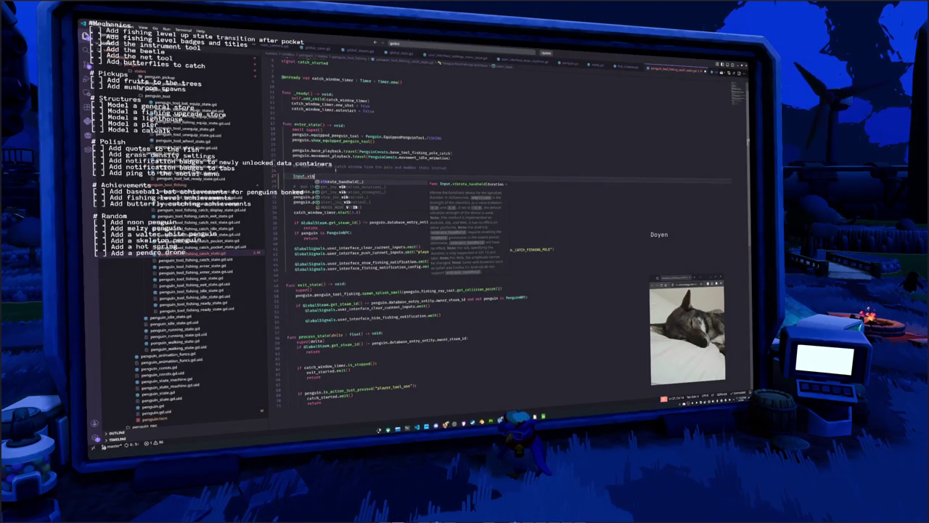
pyautogui.press('Down')
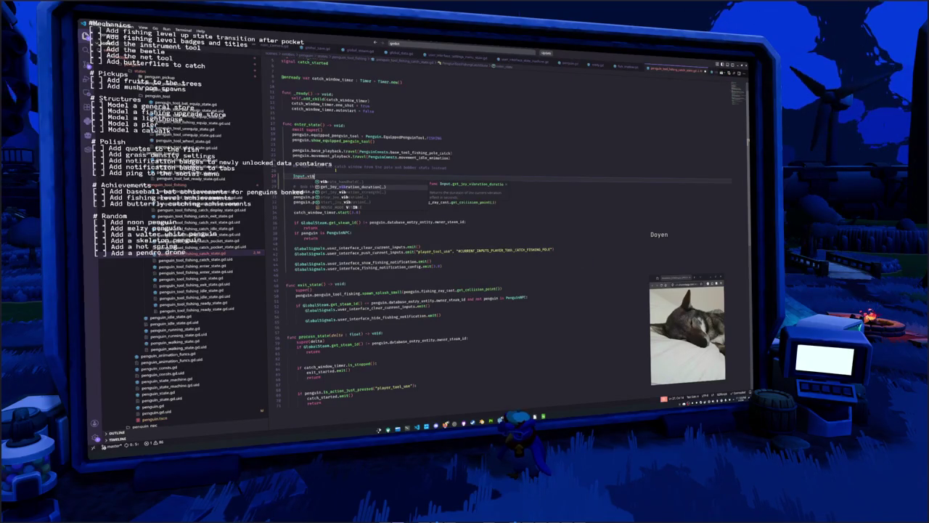
pyautogui.press('Down')
pyautogui.press('Down')
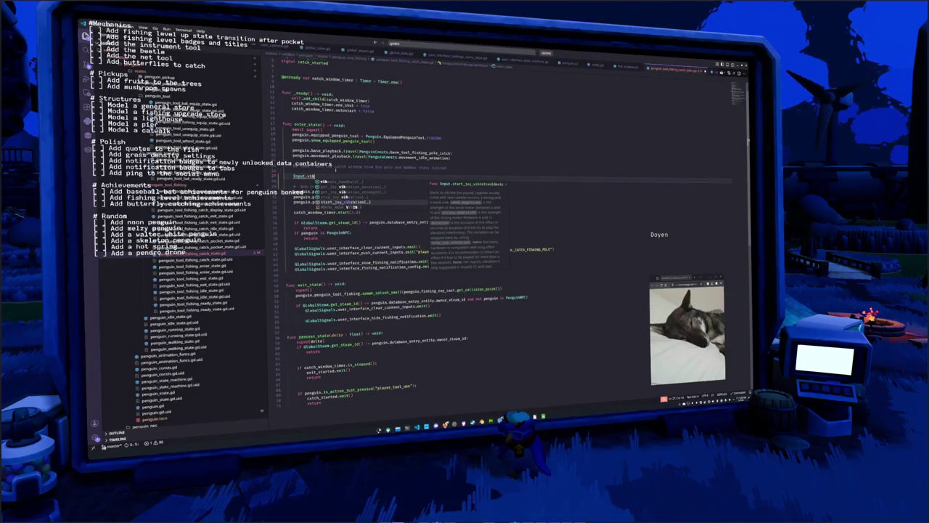
pyautogui.press('Return')
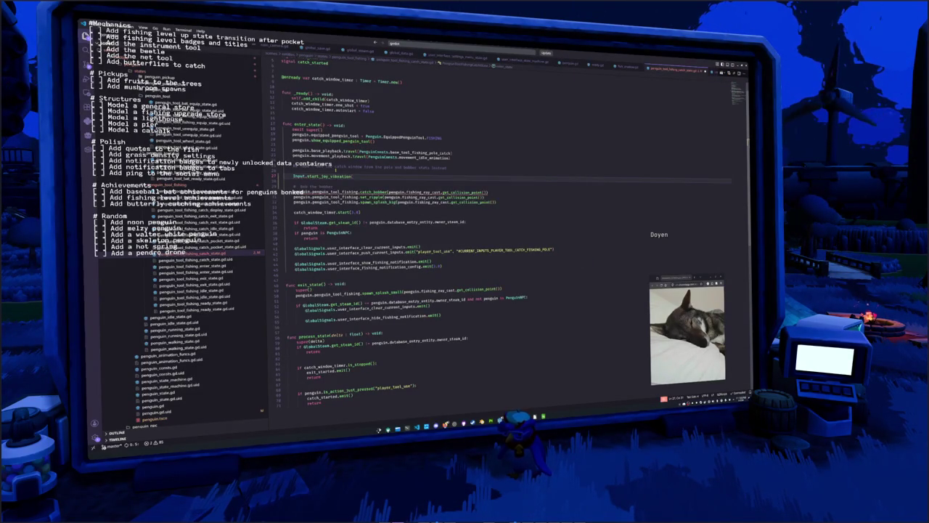
pyautogui.write('0')
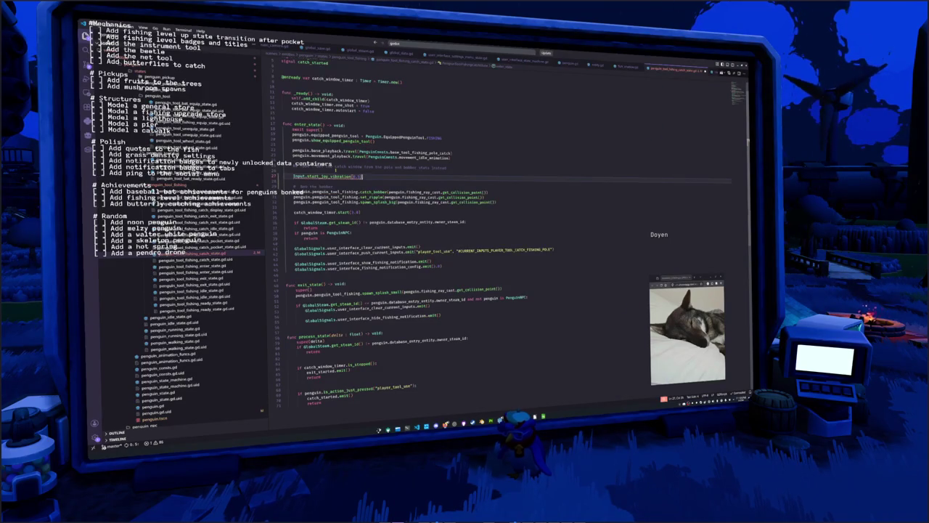
pyautogui.moveTo(360, 176)
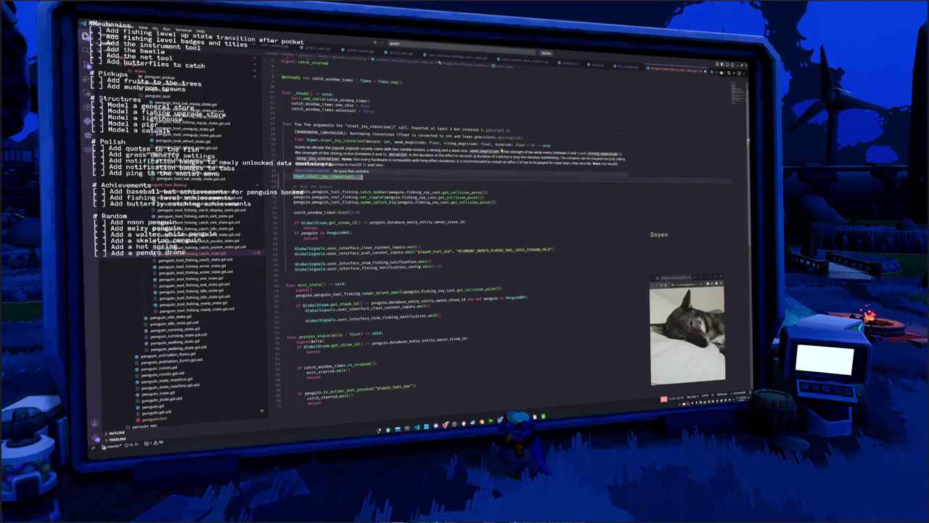
pyautogui.press('Escape')
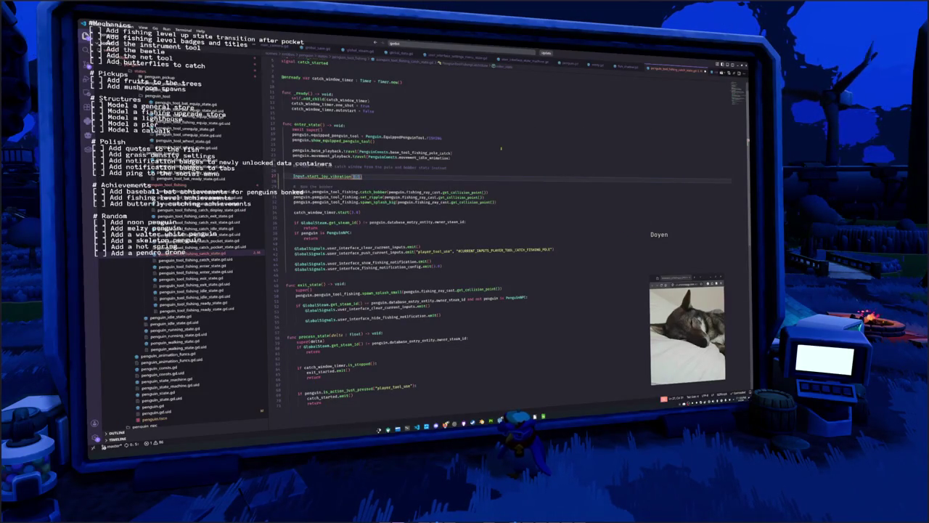
pyautogui.write('0, 0.5')
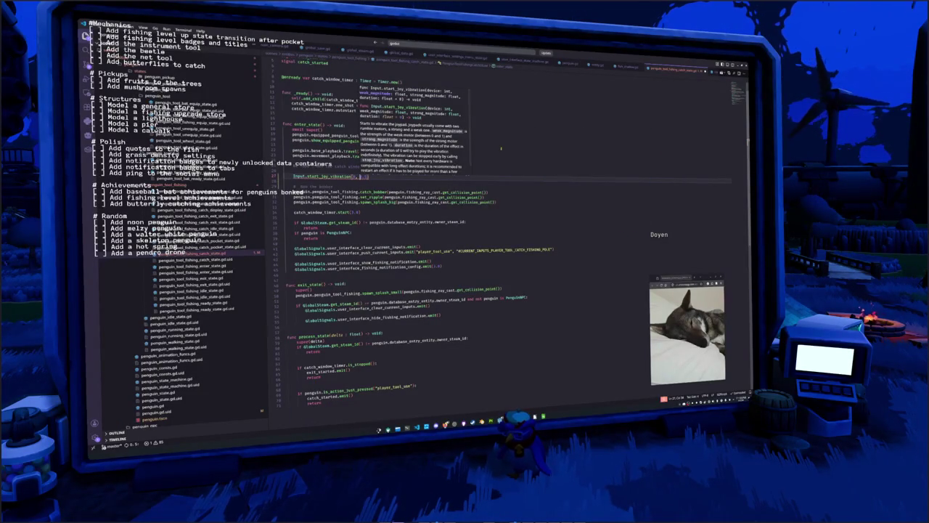
pyautogui.write('1, 0')
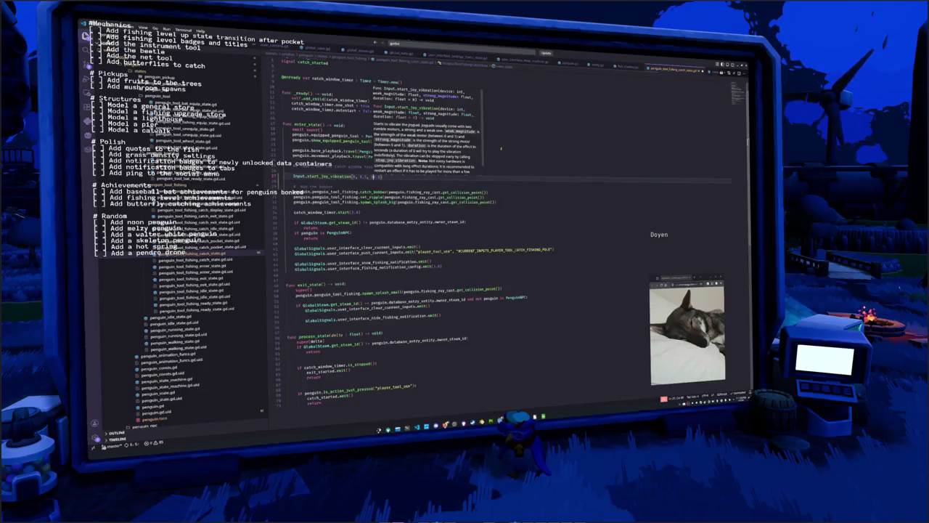
pyautogui.write(', 0.5')
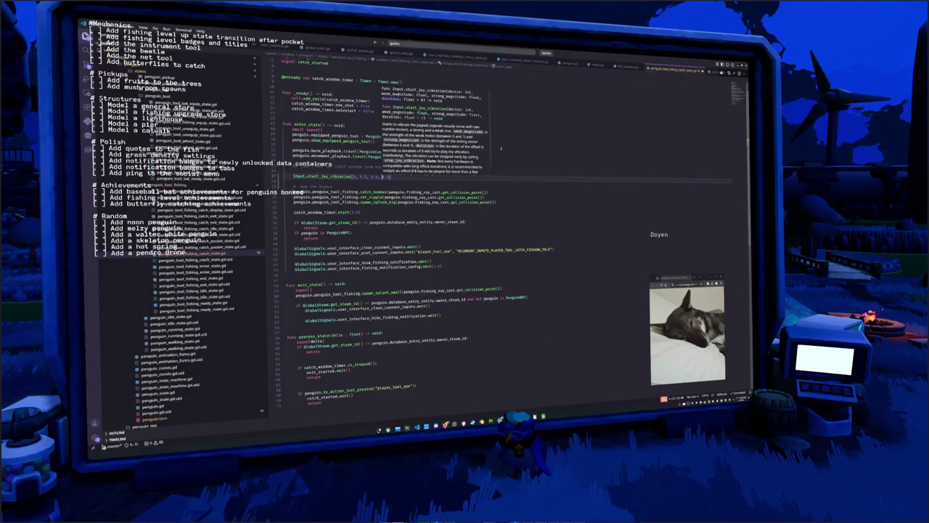
pyautogui.write('5')
pyautogui.press('BackSpace')
pyautogui.press('BackSpace')
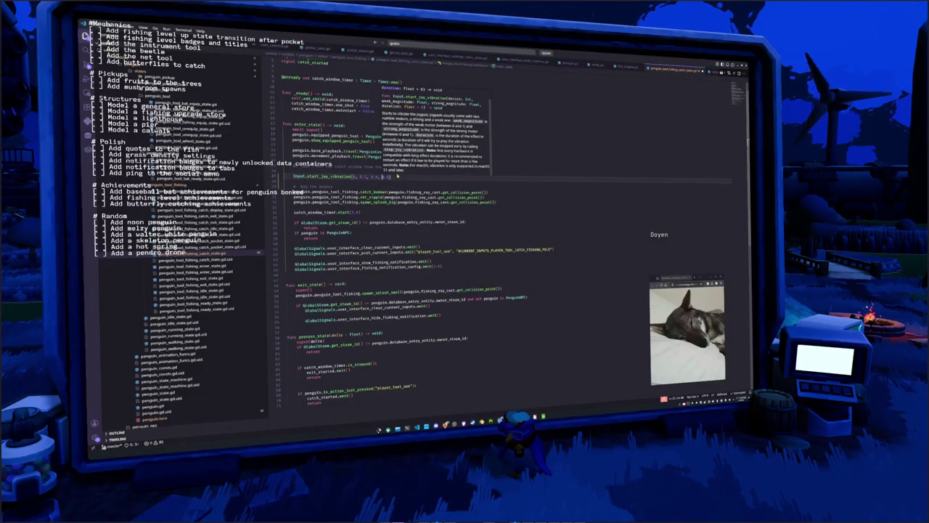
# Wrap the vibration call in an 'if GlobalInput.is_controller():' check
pyautogui.press('Escape')
pyautogui.click(402, 172)
pyautogui.press('Return')
pyautogui.write('if Globa')
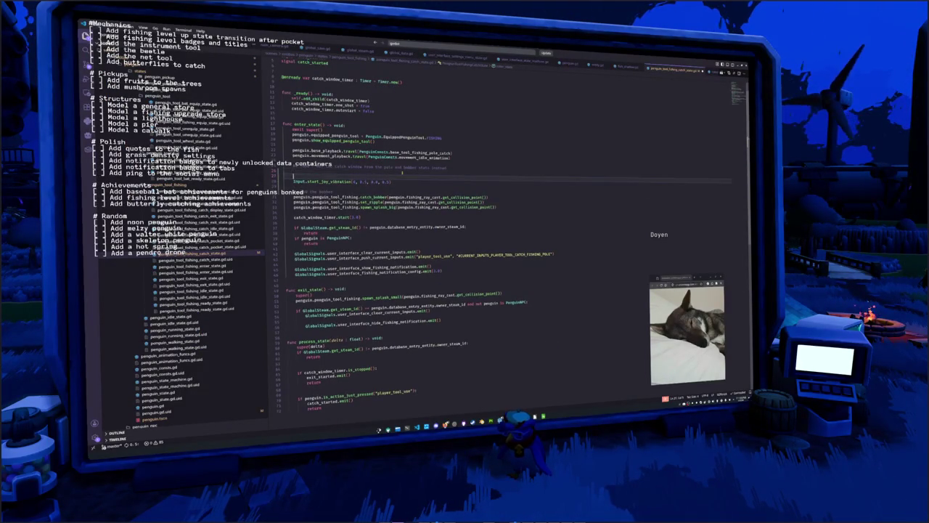
pyautogui.write('l')
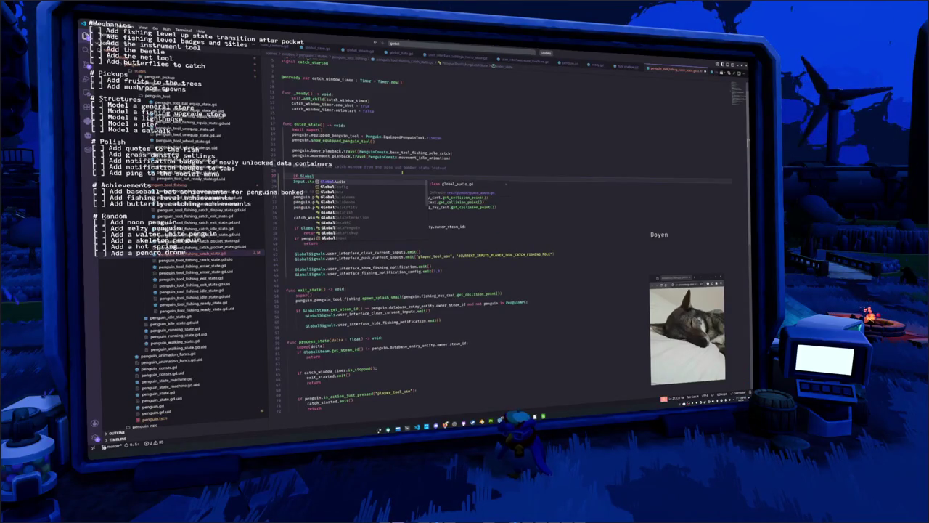
pyautogui.write('Input.is_controller():')
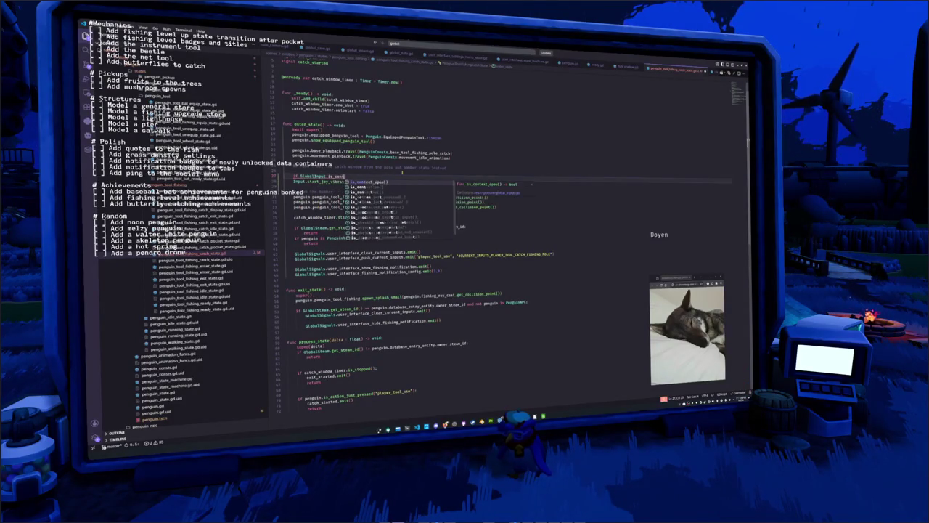
pyautogui.press('Tab')
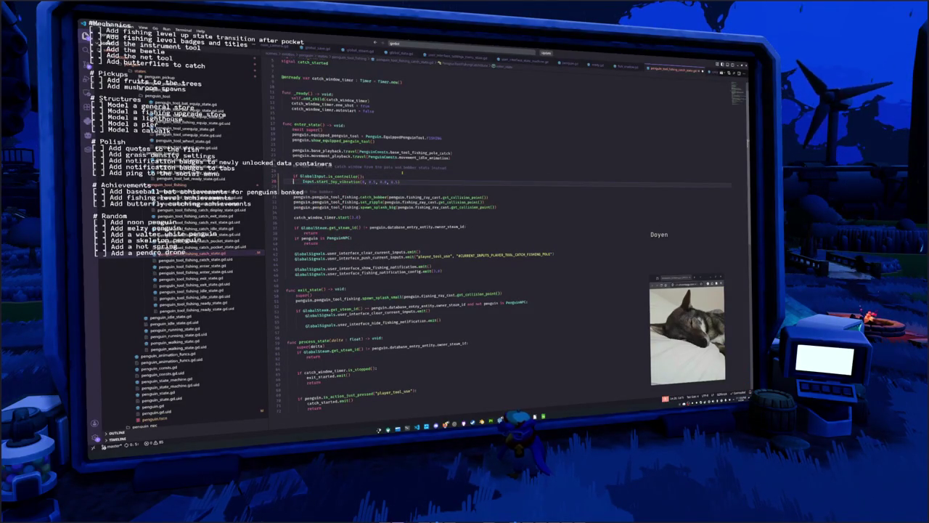
# Add a device_id variable set from Input.get_connected_joypads() under the controller check
pyautogui.press('Return')
pyautogui.write('var device')
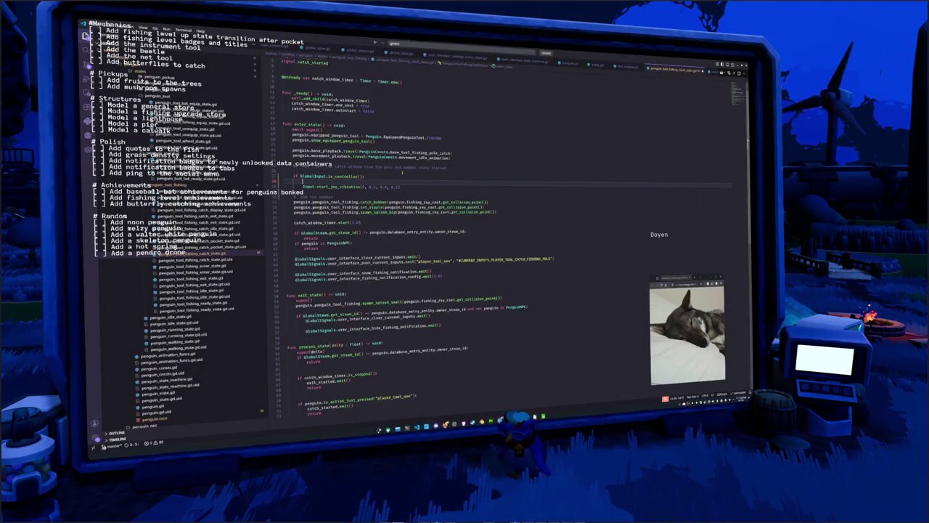
pyautogui.write('_id')
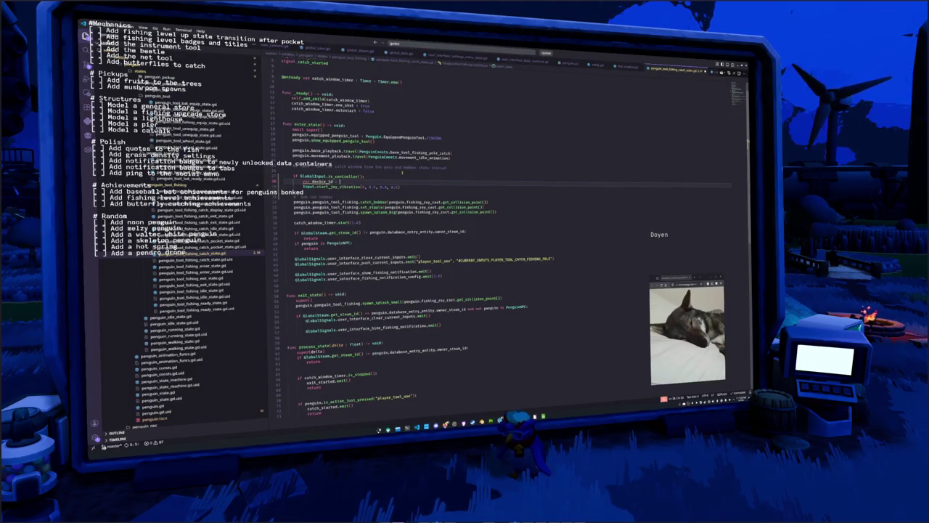
pyautogui.write(' : int = ')
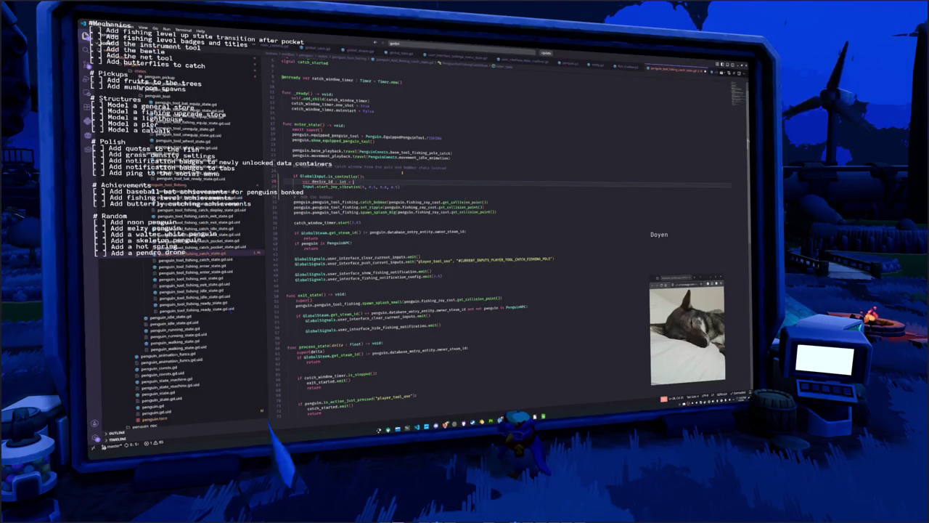
pyautogui.write('Input.device')
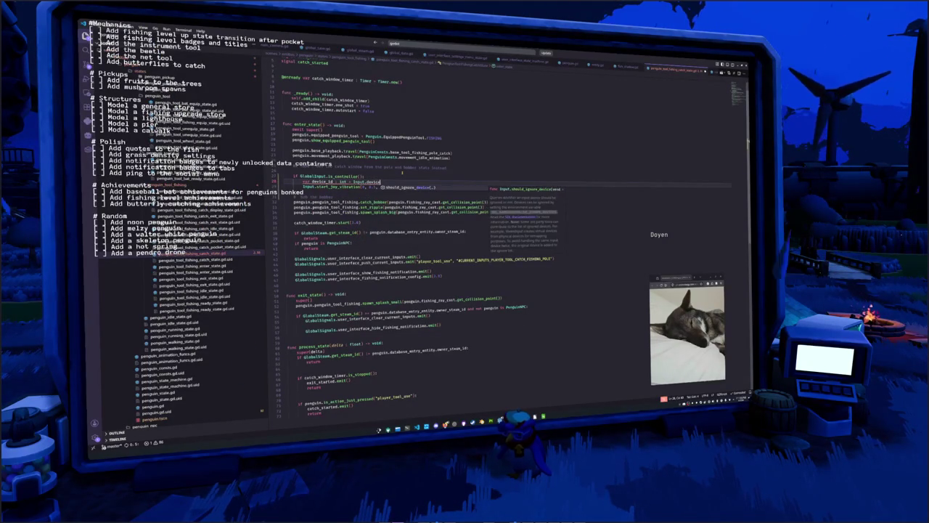
pyautogui.press('BackSpace')
pyautogui.press('BackSpace')
pyautogui.press('BackSpace')
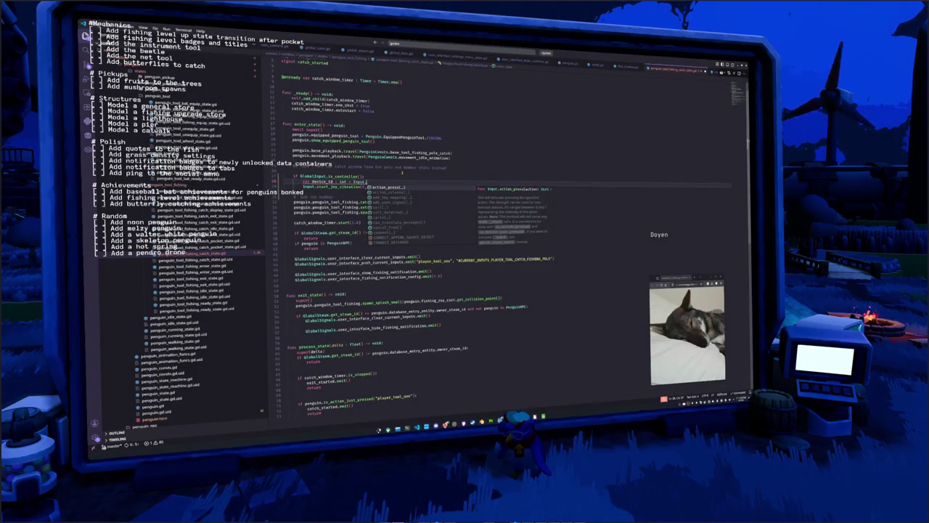
pyautogui.write('joy')
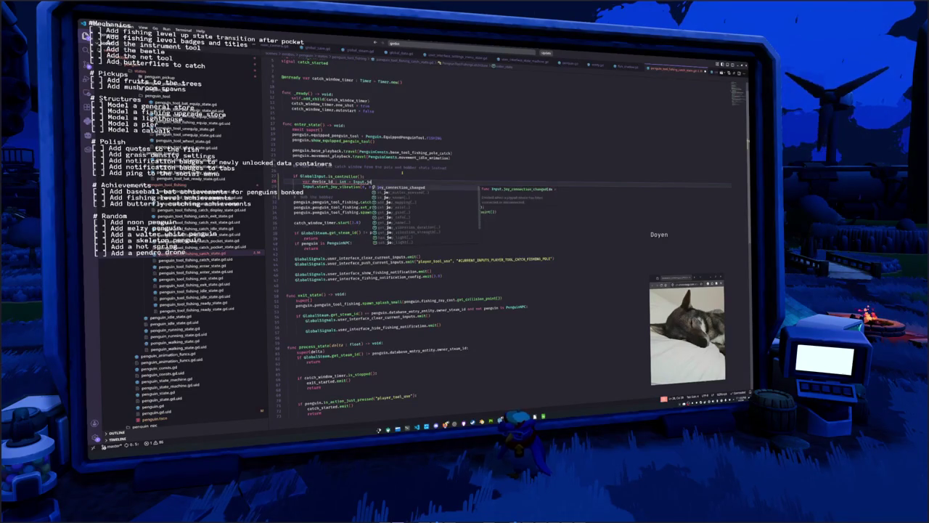
pyautogui.press('Down')
pyautogui.press('Down')
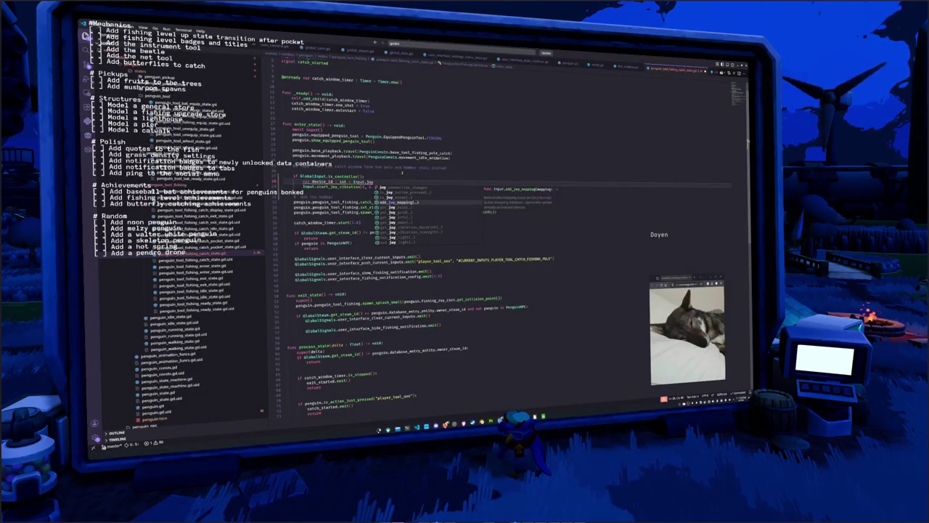
pyautogui.press('BackSpace')
pyautogui.press('BackSpace')
pyautogui.press('BackSpace')
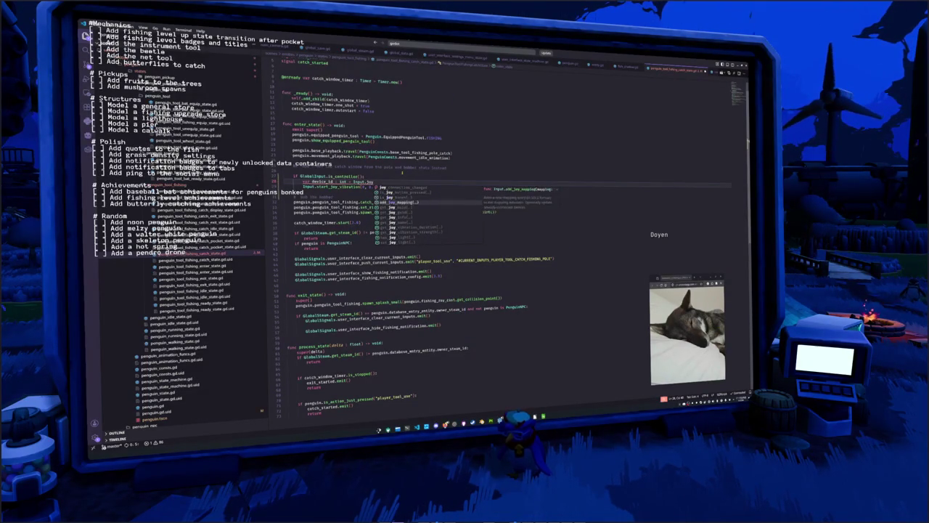
pyautogui.write('dev')
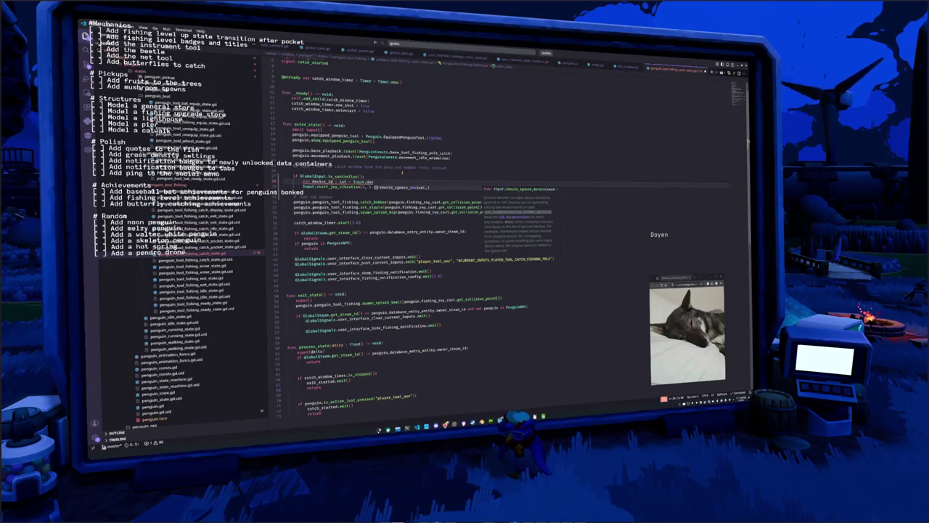
pyautogui.press('Escape')
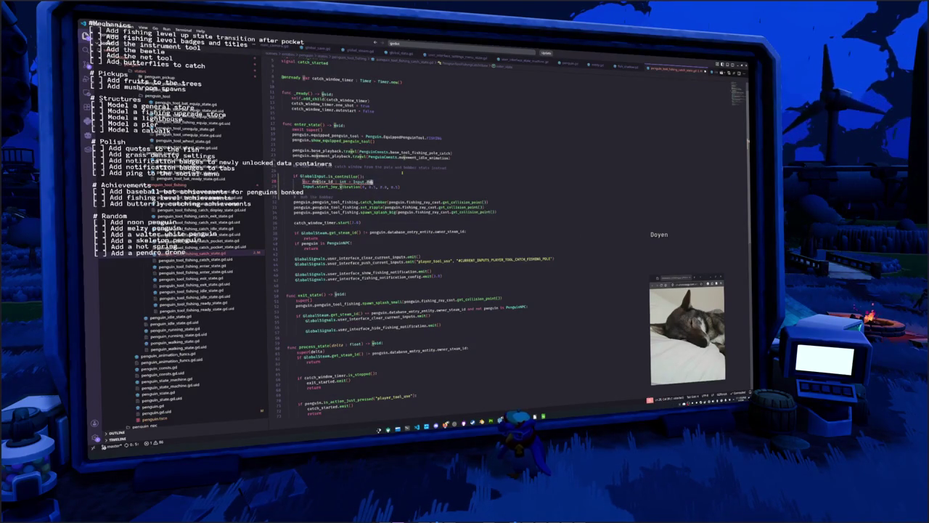
pyautogui.write('get')
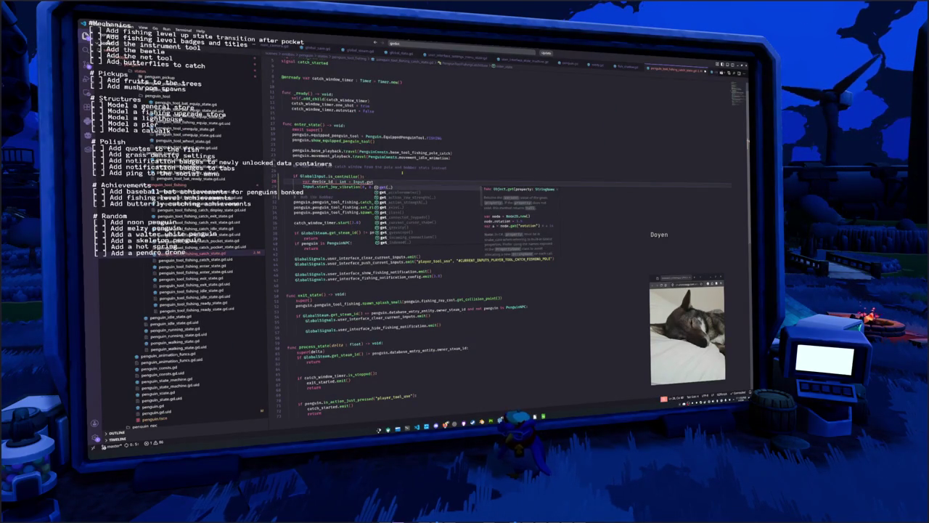
pyautogui.write('_')
pyautogui.press('Down')
pyautogui.press('Down')
pyautogui.press('Down')
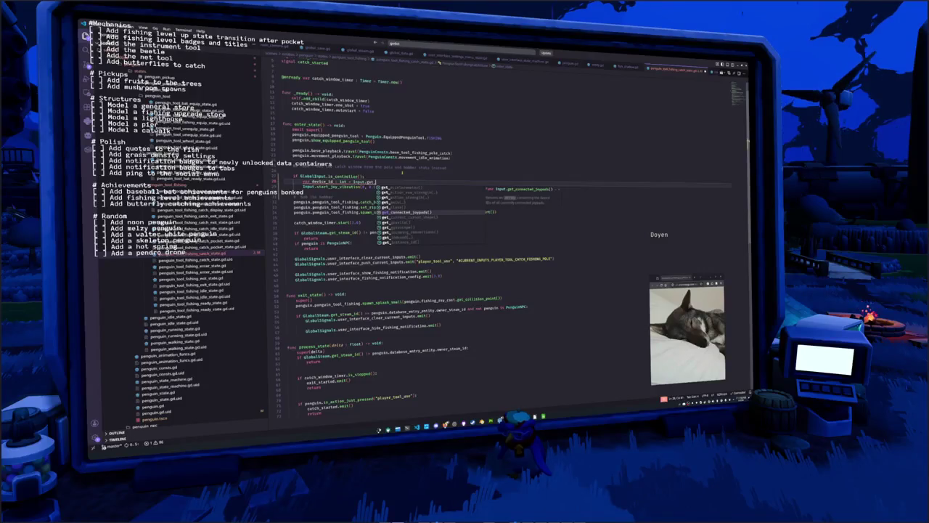
pyautogui.press('Return')
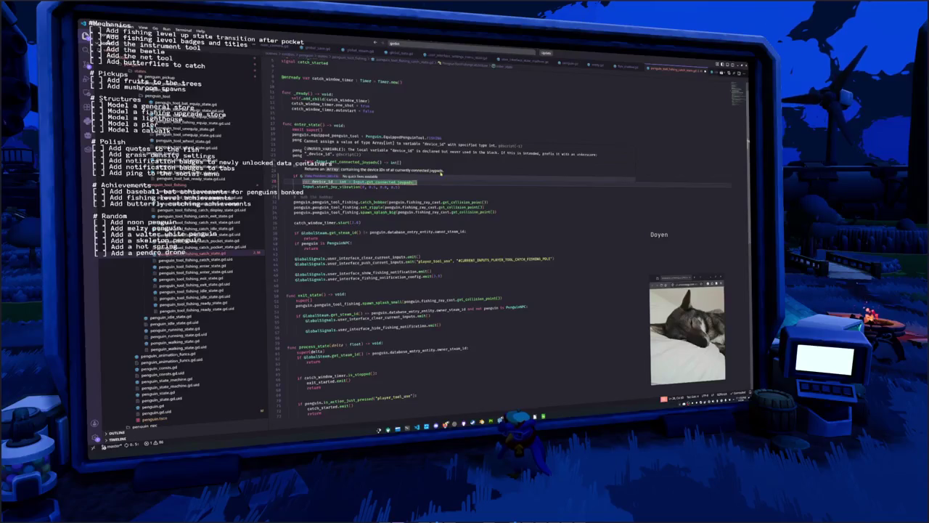
pyautogui.write('[0')
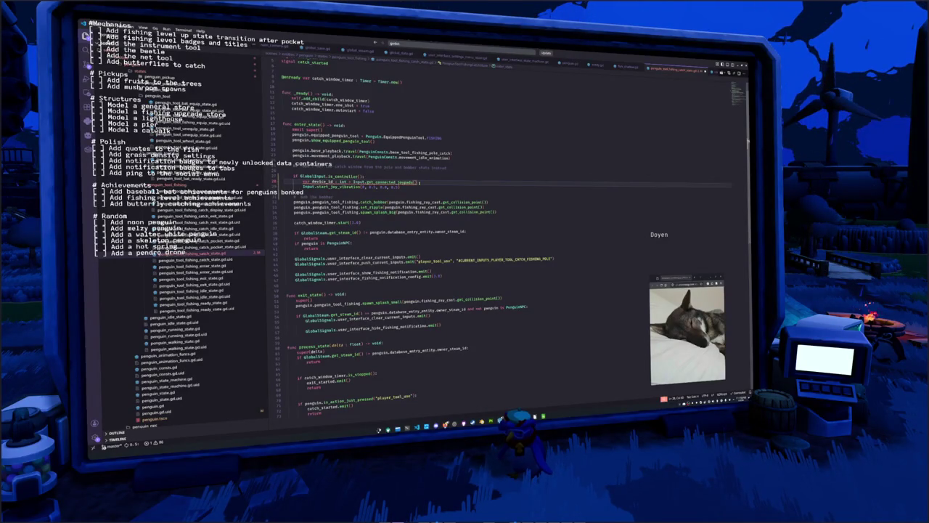
# Replace the device_id and Input vibration lines with a GlobalInput.start_joy_vibration call
pyautogui.press('Home')
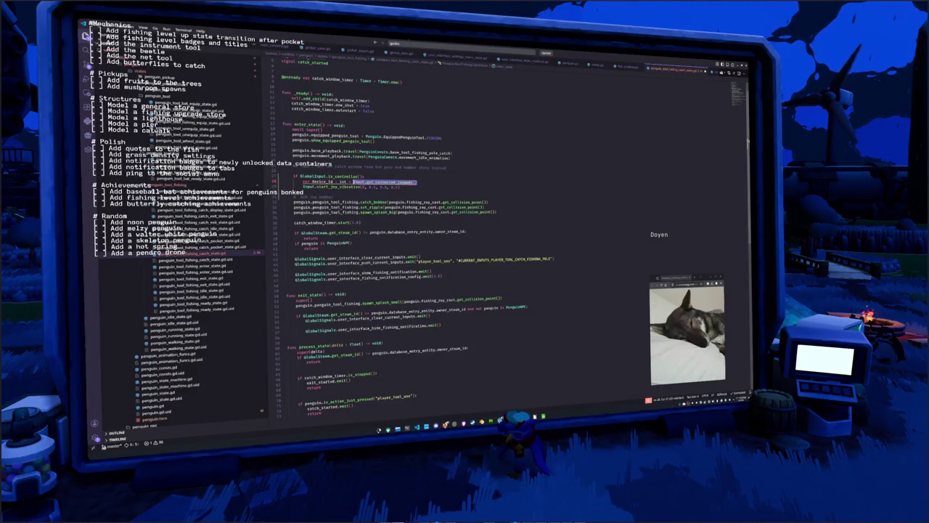
pyautogui.hotkey('shift', 'Down')
pyautogui.hotkey('shift', 'End')
pyautogui.press('BackSpace')
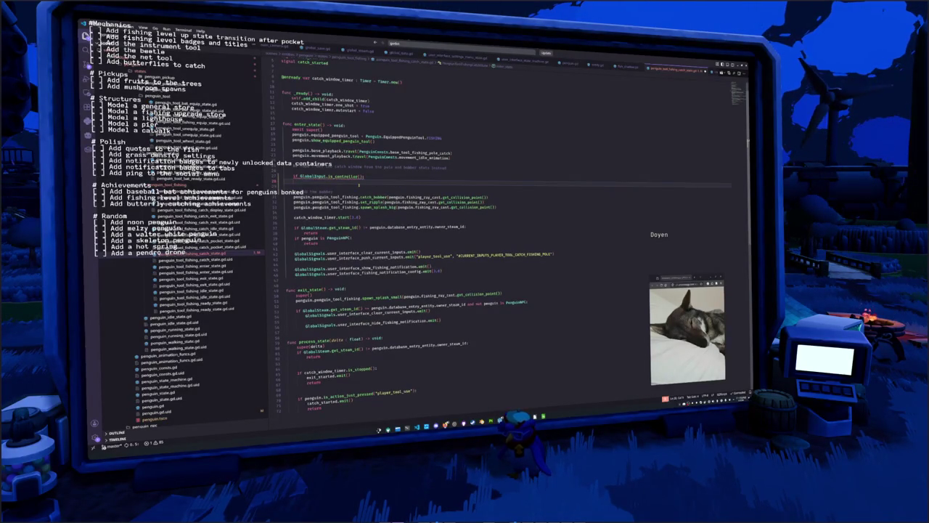
pyautogui.write('GlobalInput.')
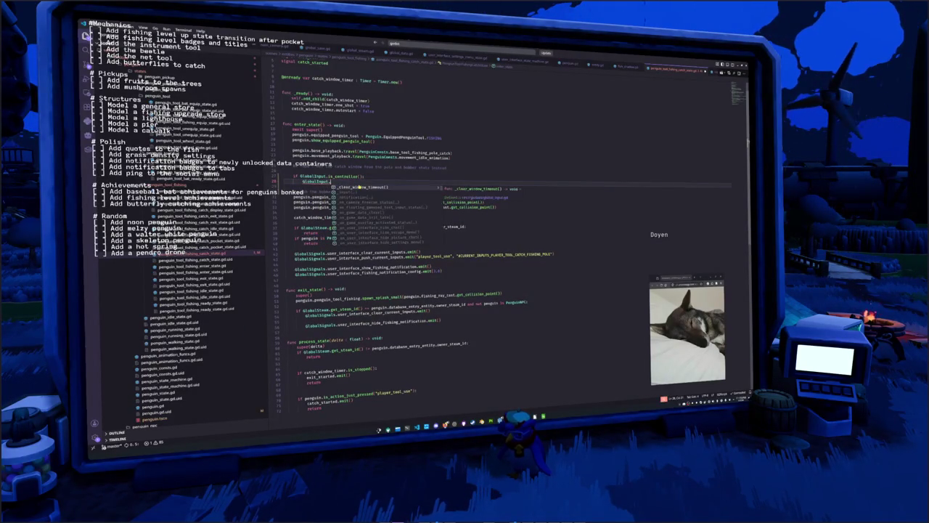
pyautogui.press('Escape')
pyautogui.hotkey('ctrl', 'v')
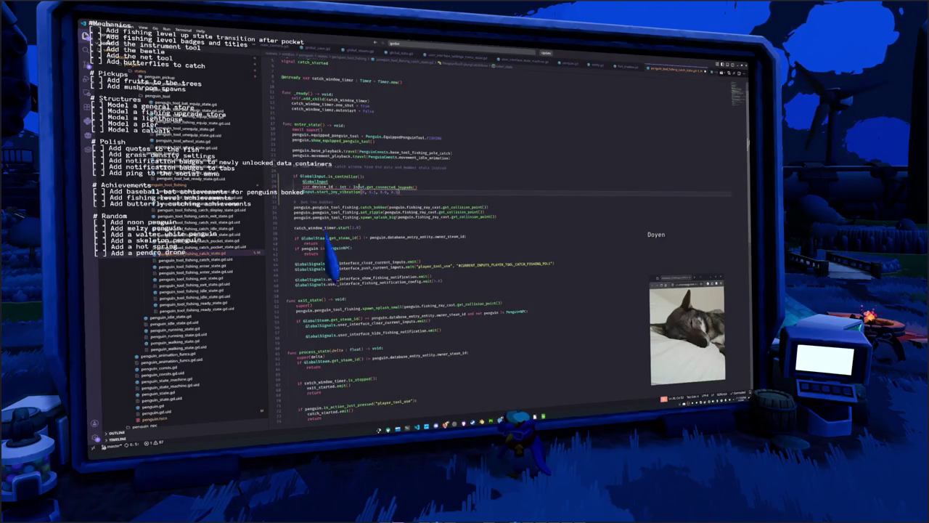
pyautogui.click(327, 180)
pyautogui.write('.start_joy')
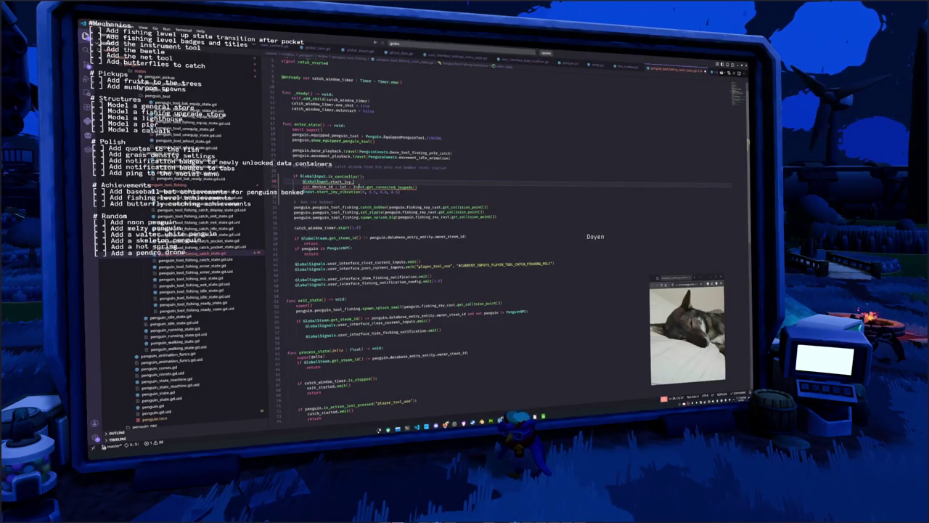
pyautogui.write('_vibration(')
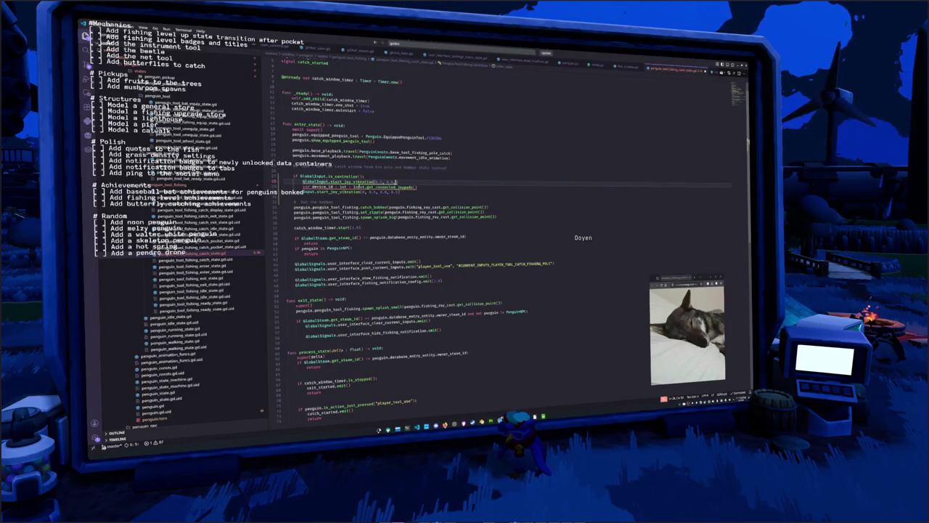
pyautogui.hotkey('shift', 'Down')
pyautogui.hotkey('shift', 'Down')
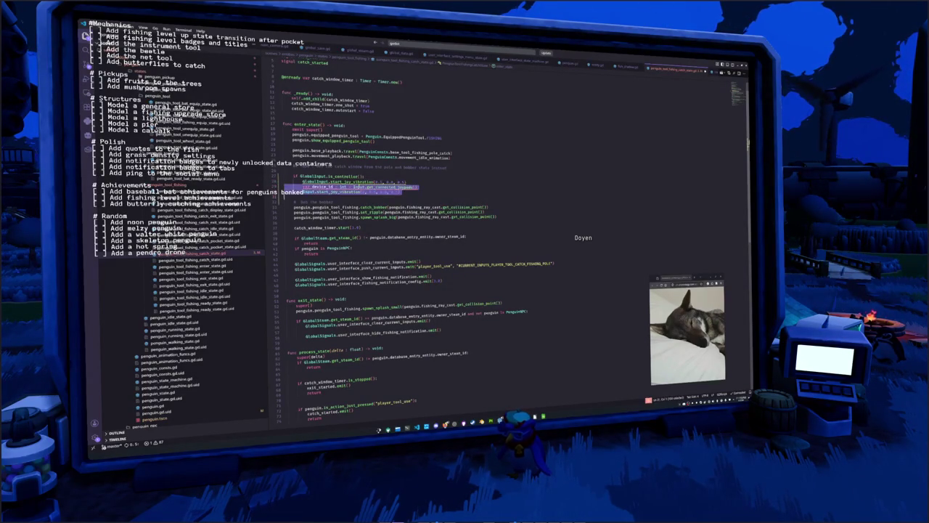
pyautogui.press('Delete')
# Paste a start_joy_vibration function with a get_connected_joypads device lookup just above _input
pyautogui.press('F12')
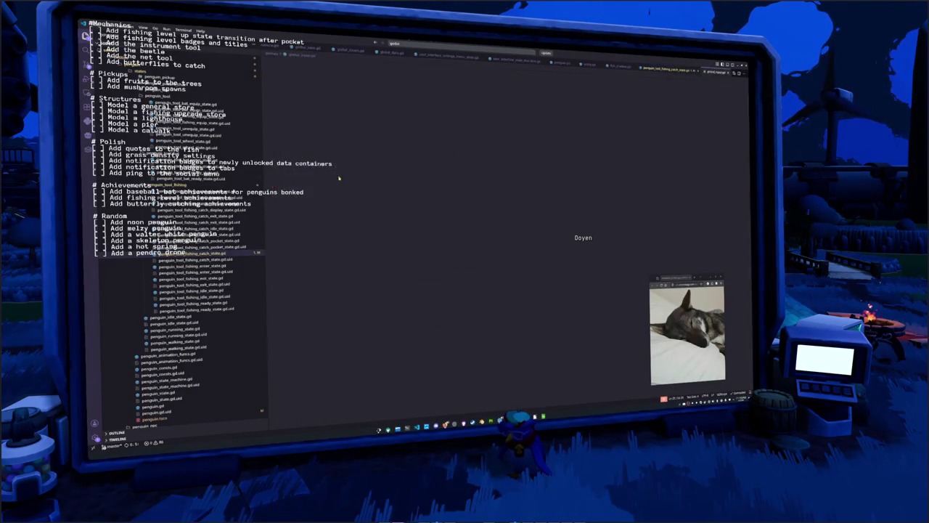
pyautogui.scroll(-10, 435, 240)
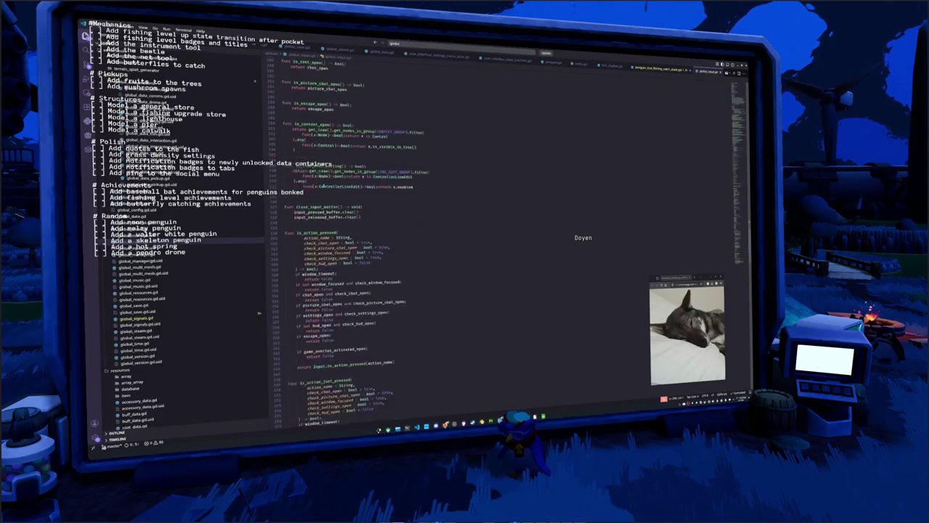
pyautogui.scroll(-10, 288, 309)
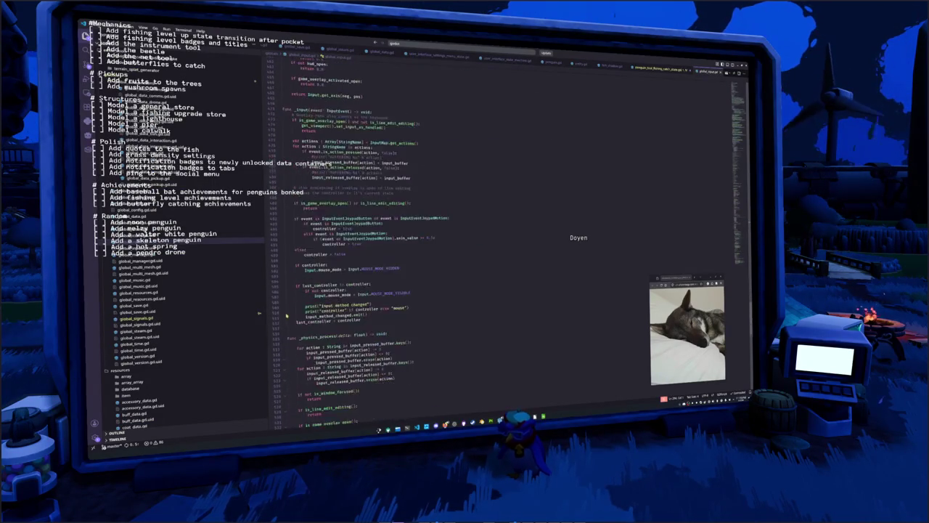
pyautogui.scroll(10, 288, 317)
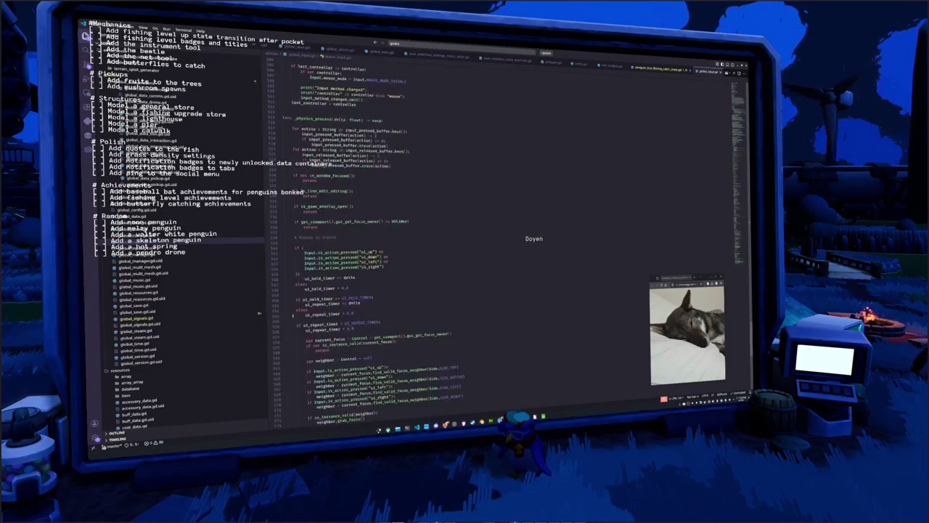
pyautogui.scroll(3, 259, 313)
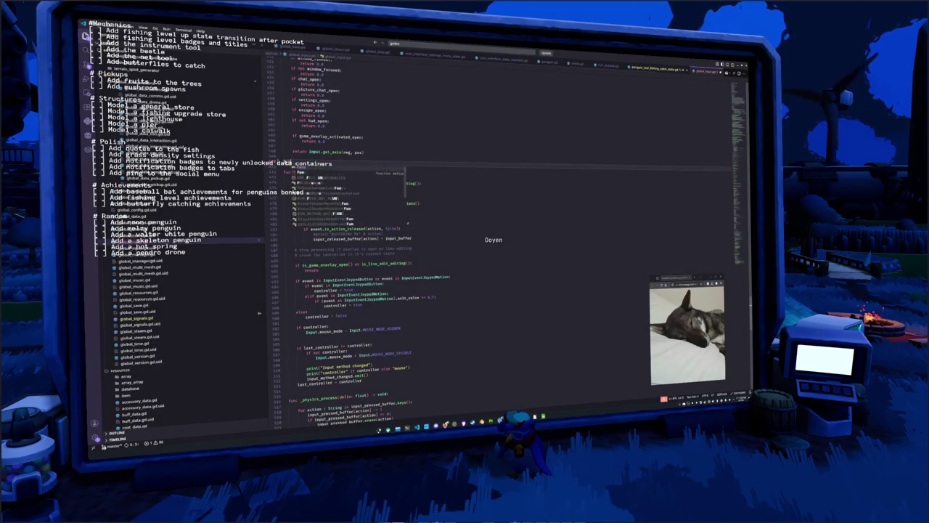
pyautogui.hotkey('ctrl', 'v')
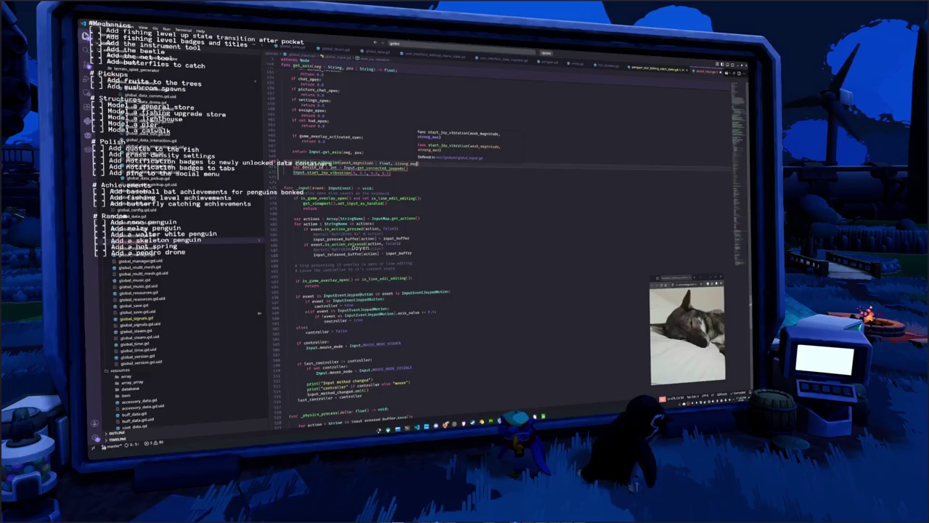
# Finish the signature with float weak_magnitude, strong_magnitude, duration parameters returning void, and delete the device_id lookup line
pyautogui.write('gnitude : ')
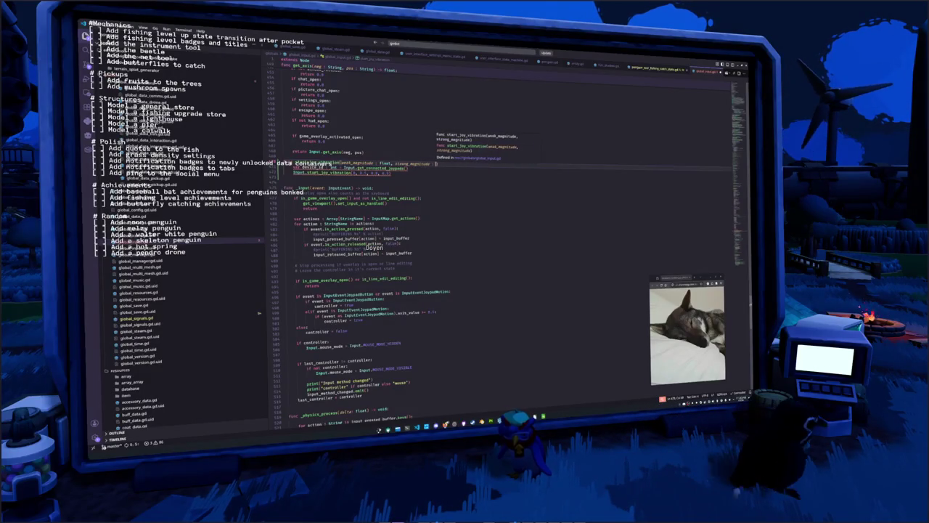
pyautogui.write('float, duratio')
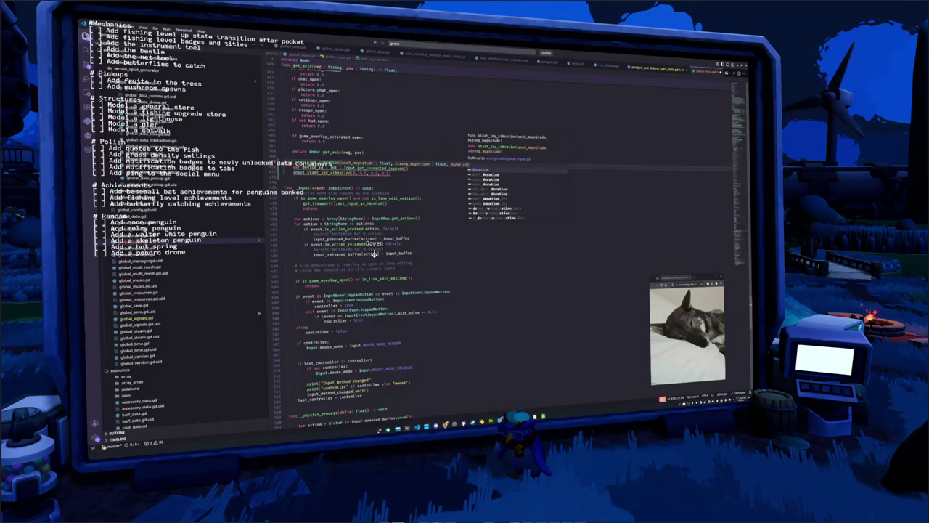
pyautogui.write('n : float')
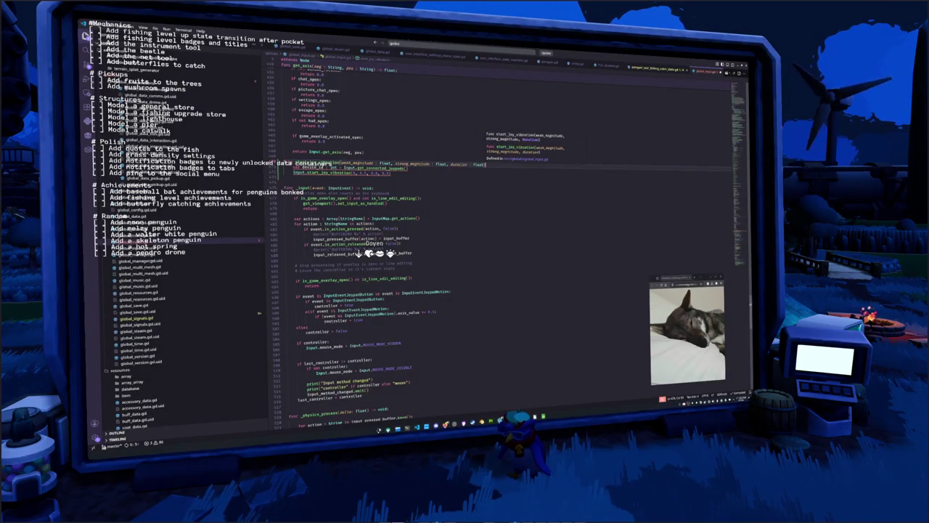
pyautogui.write(') -> void:')
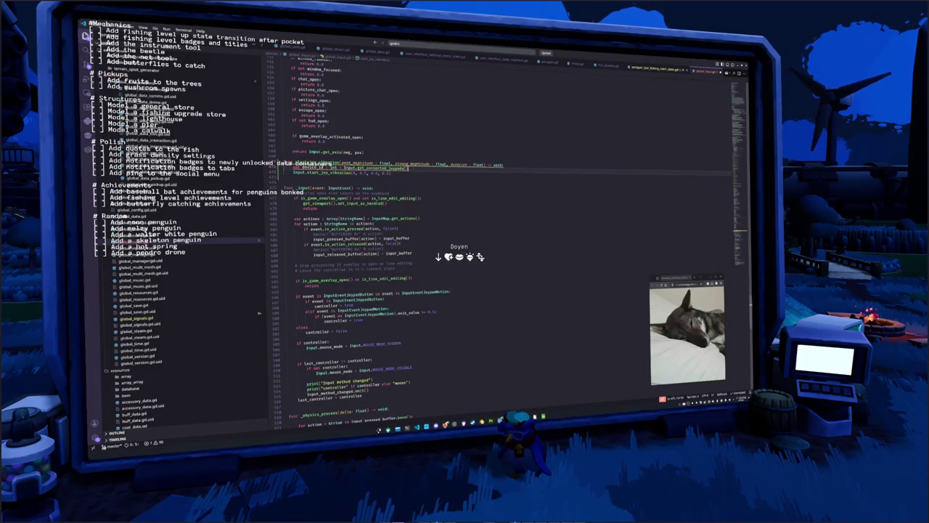
pyautogui.doubleClick(382, 168)
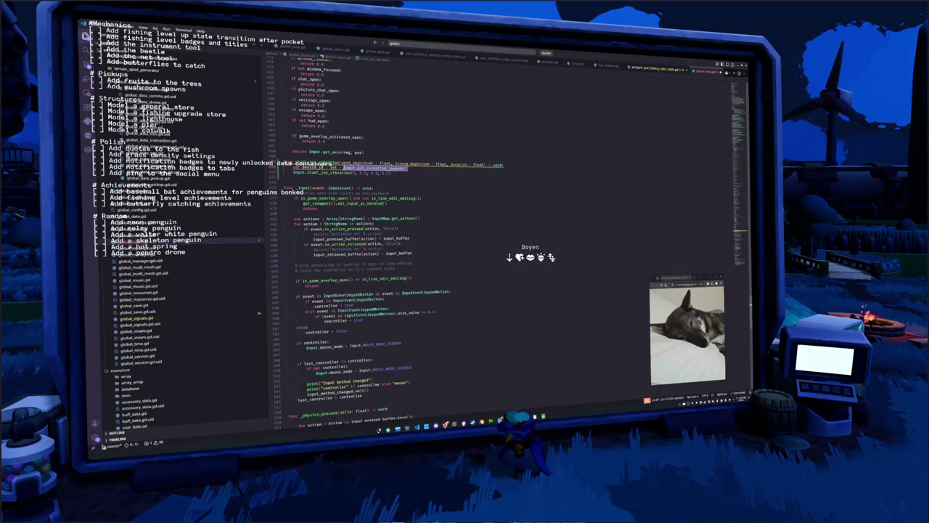
pyautogui.hotkey('ctrl', 'shift', 'k')
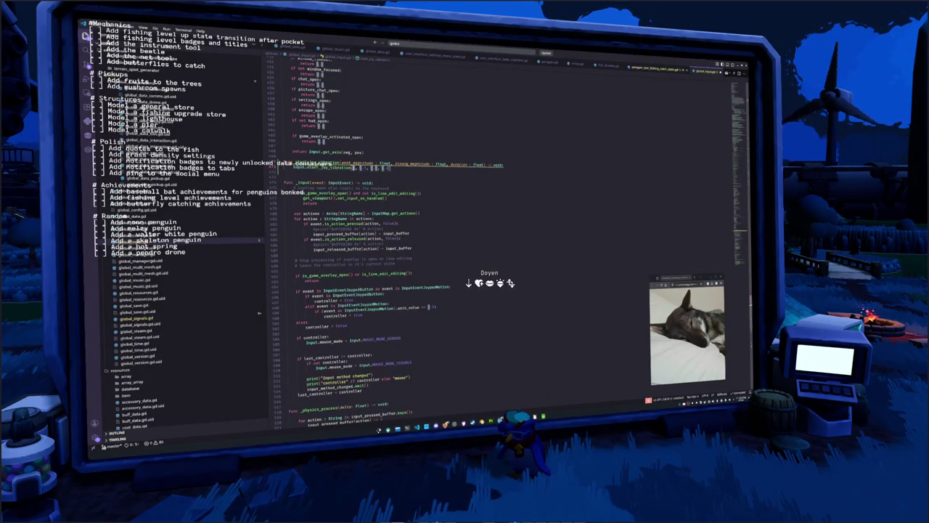
# Pass last_known_device_id as the controller argument of the vibration call
pyautogui.write('last')
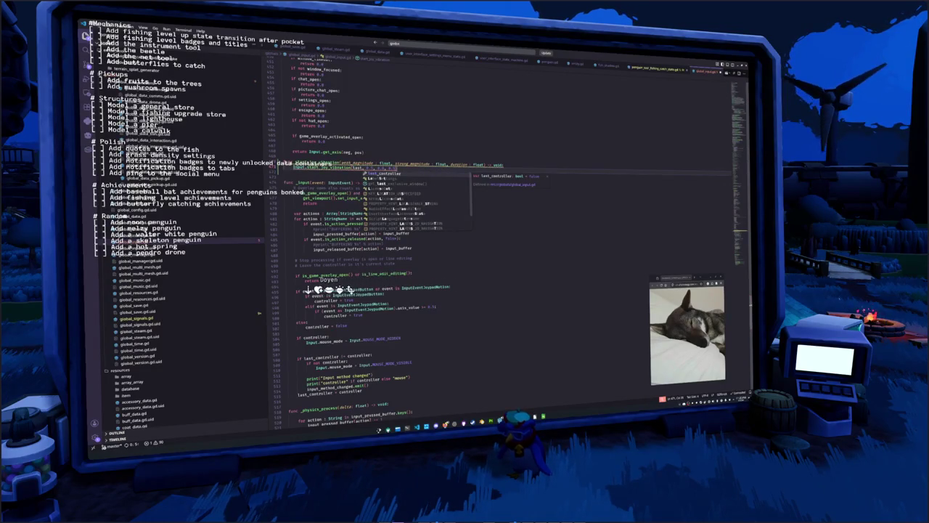
pyautogui.press('Return')
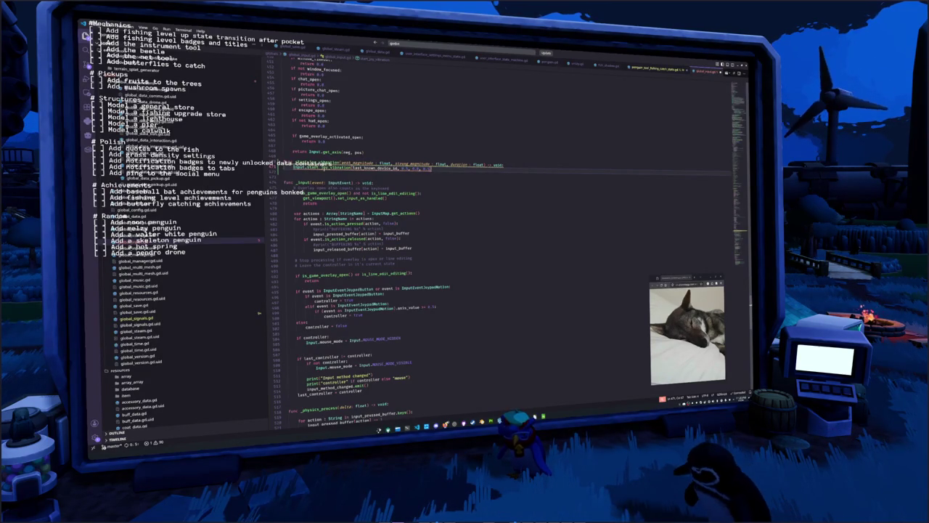
pyautogui.moveTo(327, 168)
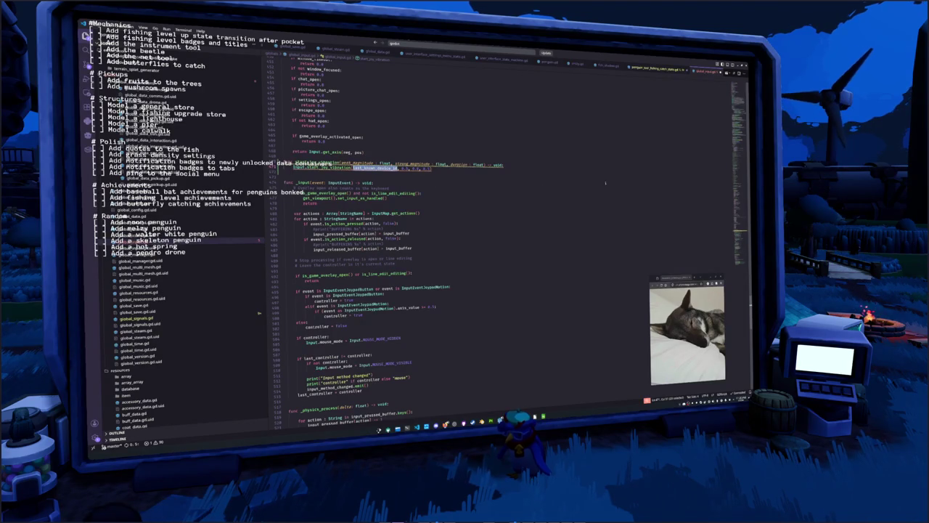
pyautogui.click(740, 94)
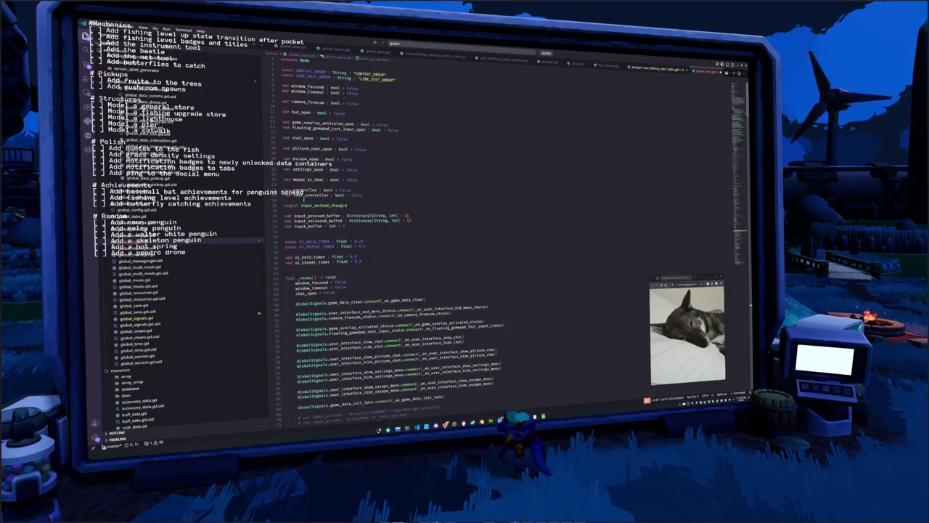
# Declare 'var last_known_controller_device_id : int = 0' above the controller variables
pyautogui.click(303, 200)
pyautogui.press('Up')
pyautogui.press('Up')
pyautogui.press('Return')
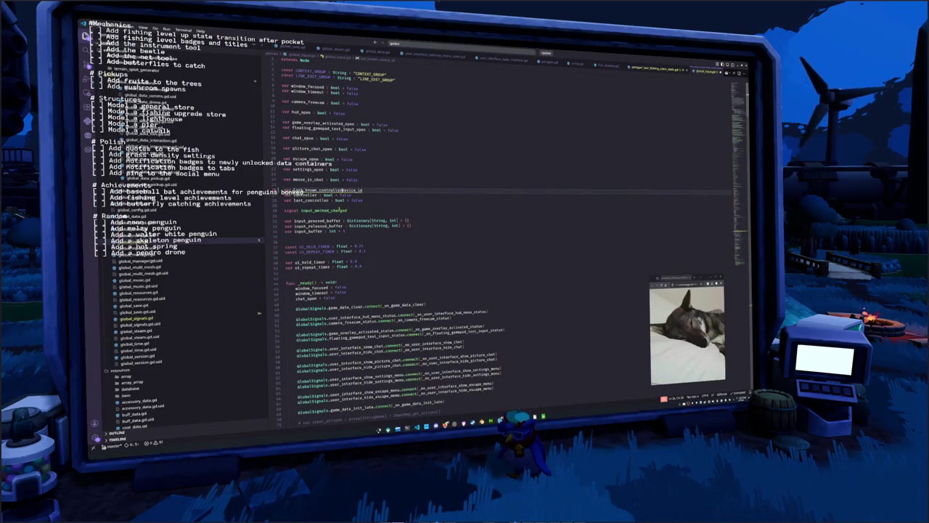
pyautogui.write(' : in')
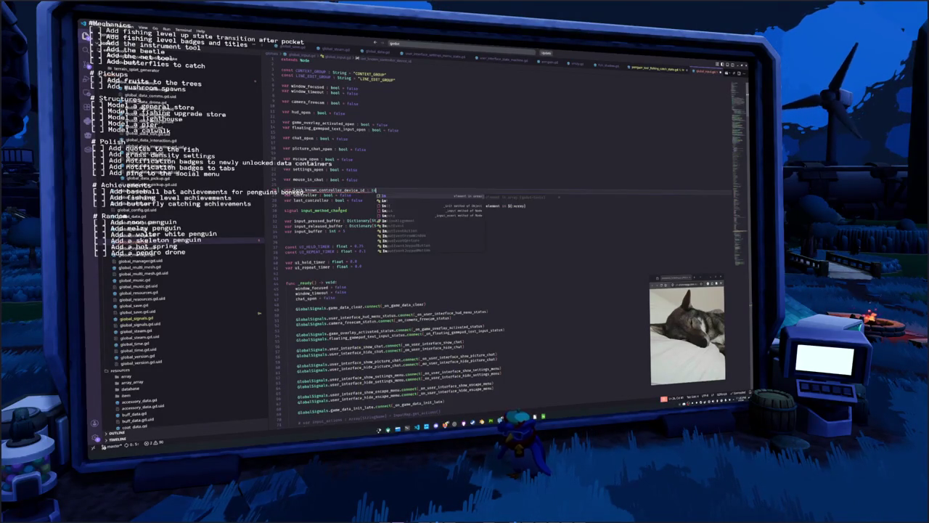
pyautogui.write('t = 0')
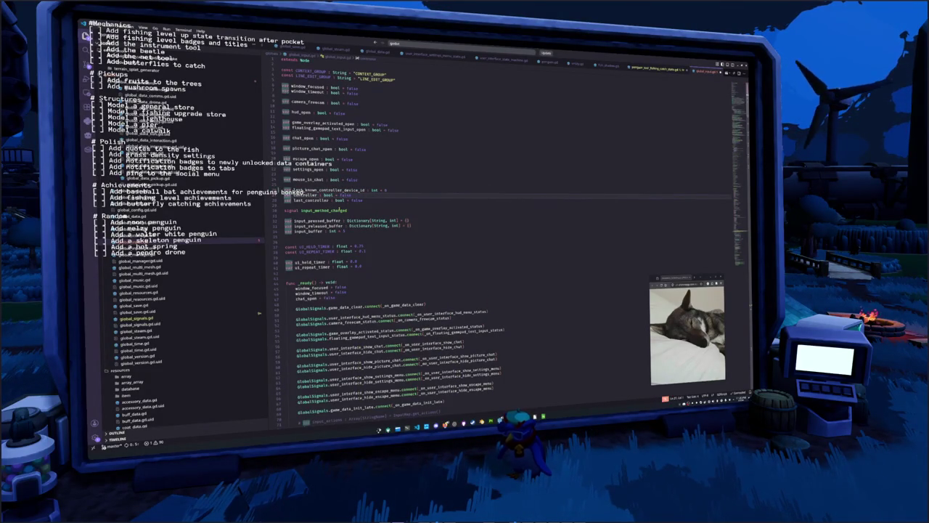
pyautogui.doubleClick(326, 189)
pyautogui.hotkey('ctrl', 'c')
# Use last_known_controller_device_id as the device argument in Input.start_joy_vibration
pyautogui.scroll(-2, 364, 226)
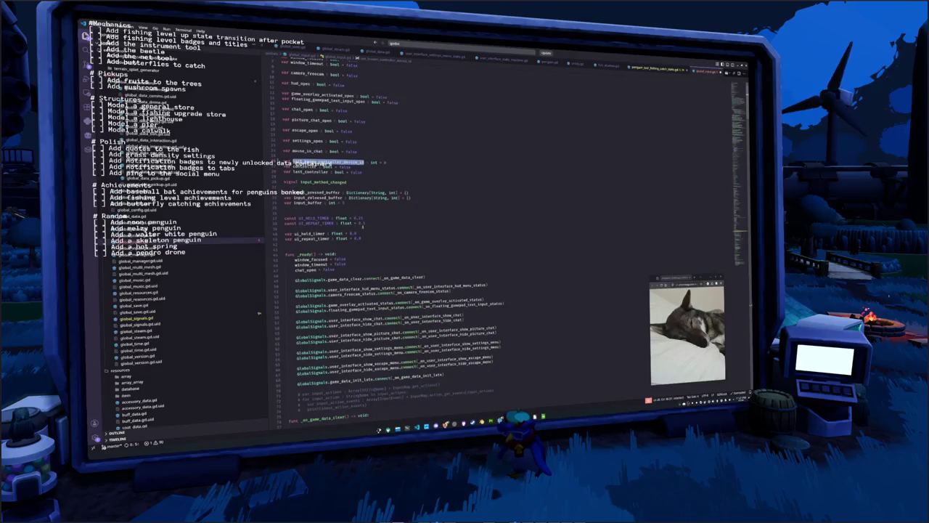
pyautogui.click(739, 234)
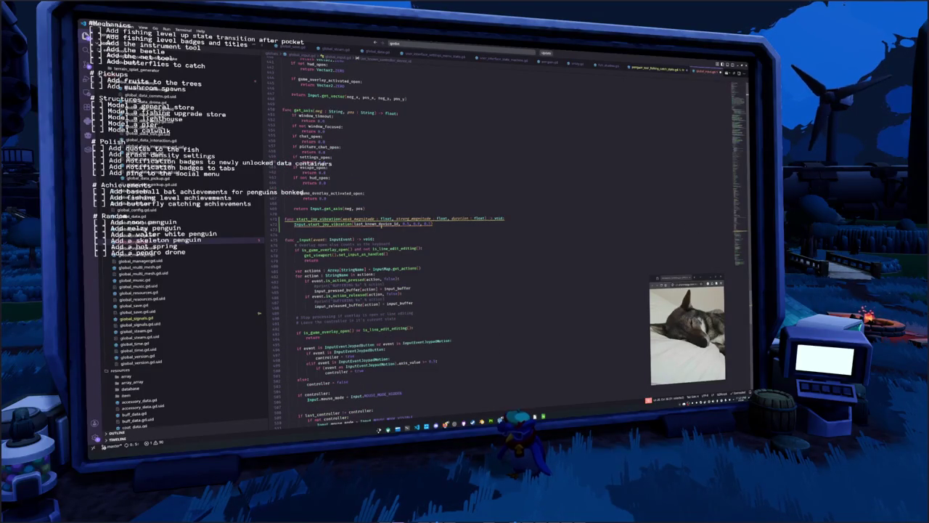
pyautogui.doubleClick(360, 224)
pyautogui.hotkey('ctrl', 'v')
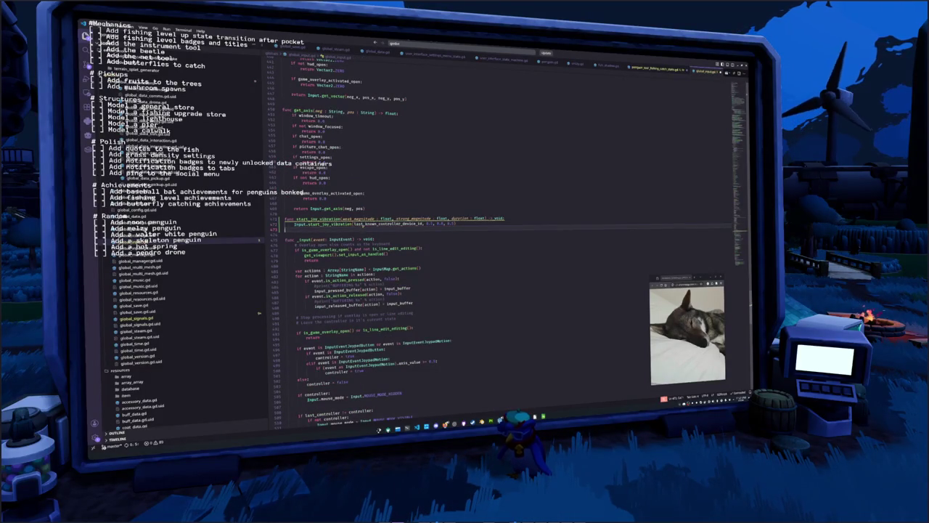
# Replace the 0.2, 0.6 and duration literals with weak_magnitude, strong_magnitude and duration
pyautogui.moveTo(362, 217)
pyautogui.doubleClick(429, 223)
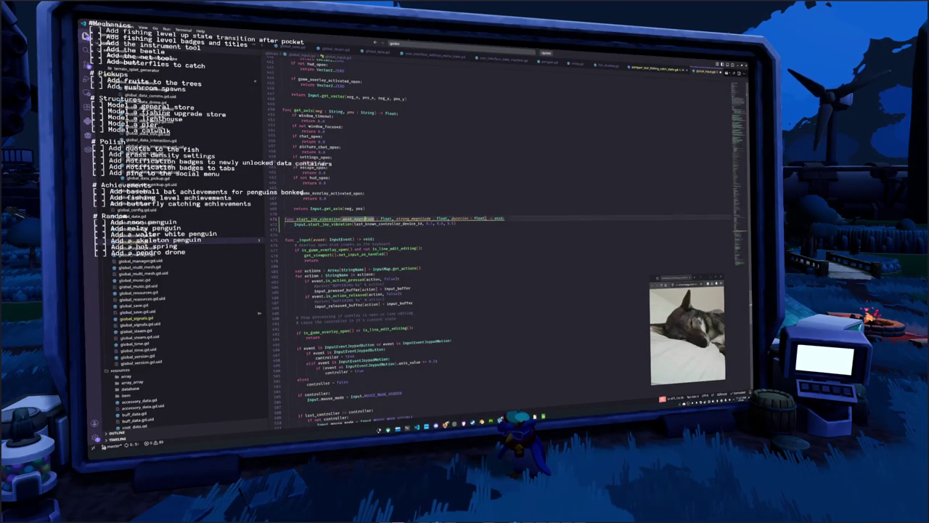
pyautogui.write('weak_magnitude')
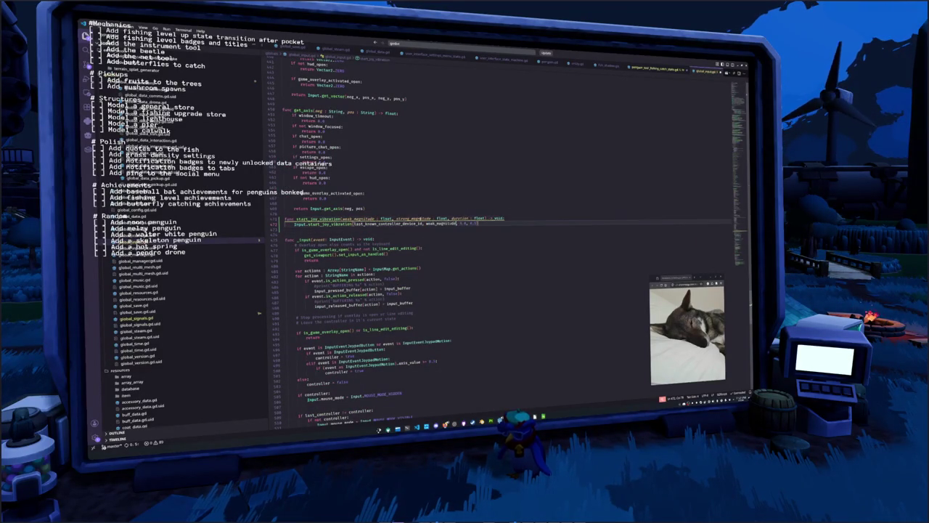
pyautogui.doubleClick(413, 218)
pyautogui.doubleClick(463, 223)
pyautogui.write('strong_magnitude')
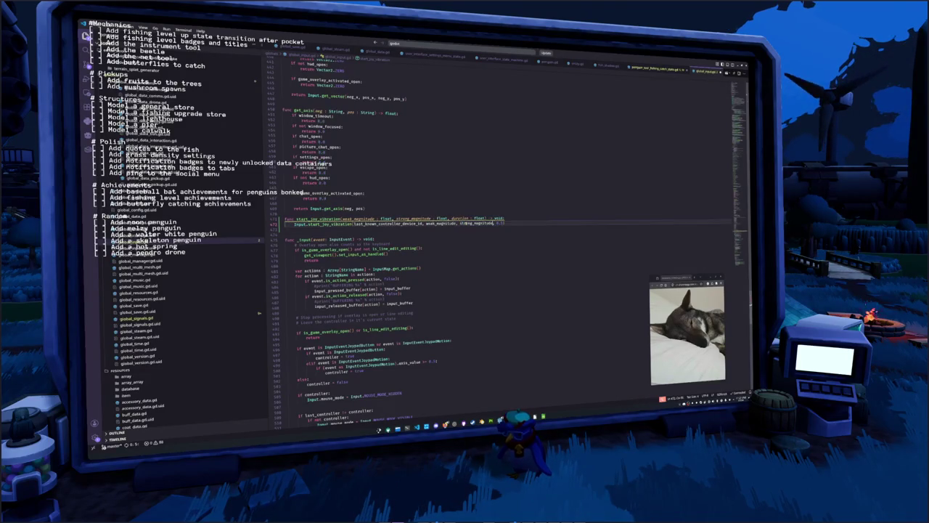
pyautogui.doubleClick(465, 218)
pyautogui.write('duration')
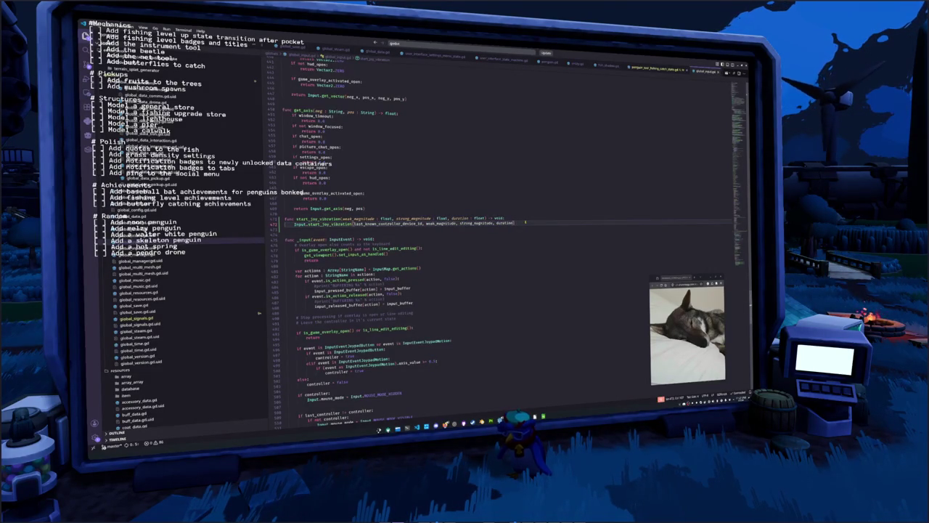
# Save the script and split the call's arguments onto separate lines
pyautogui.hotkey('ctrl', 's')
pyautogui.press('Return')
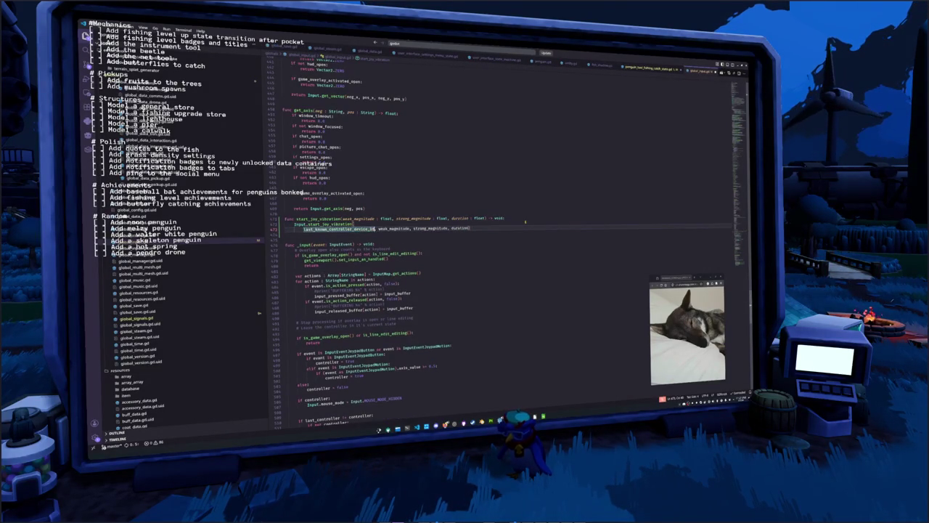
pyautogui.press('Return')
pyautogui.press('Return')
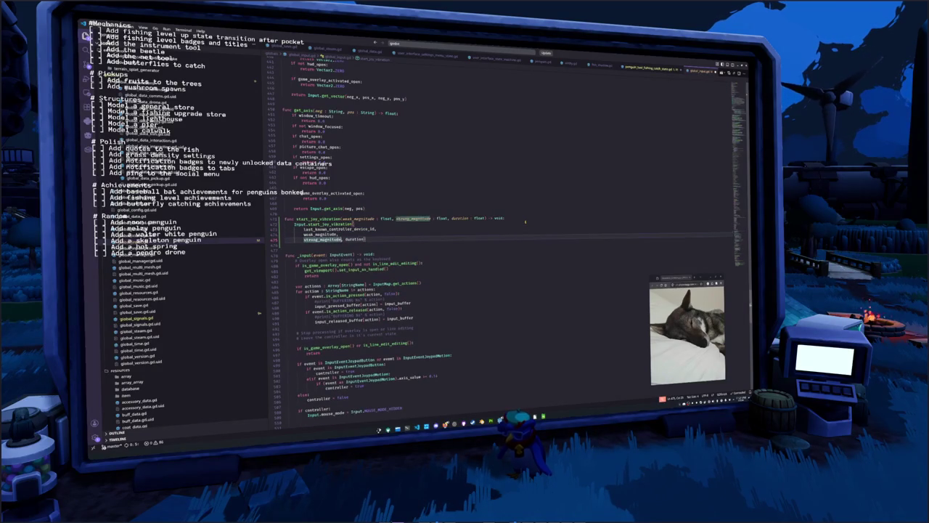
pyautogui.press('Return')
pyautogui.press('Return')
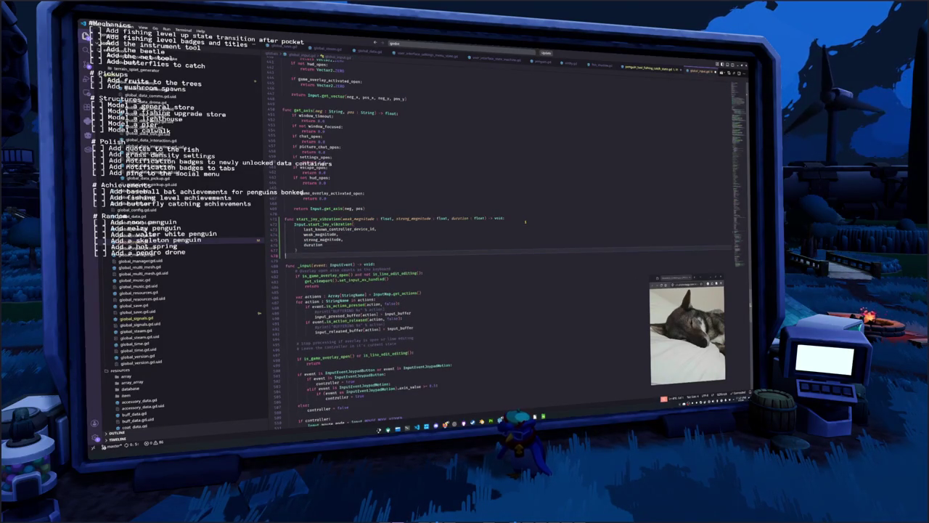
# Inside the joypad event check in _input, add 'last_known_controller_device_id = event.device'
pyautogui.scroll(-2, 443, 262)
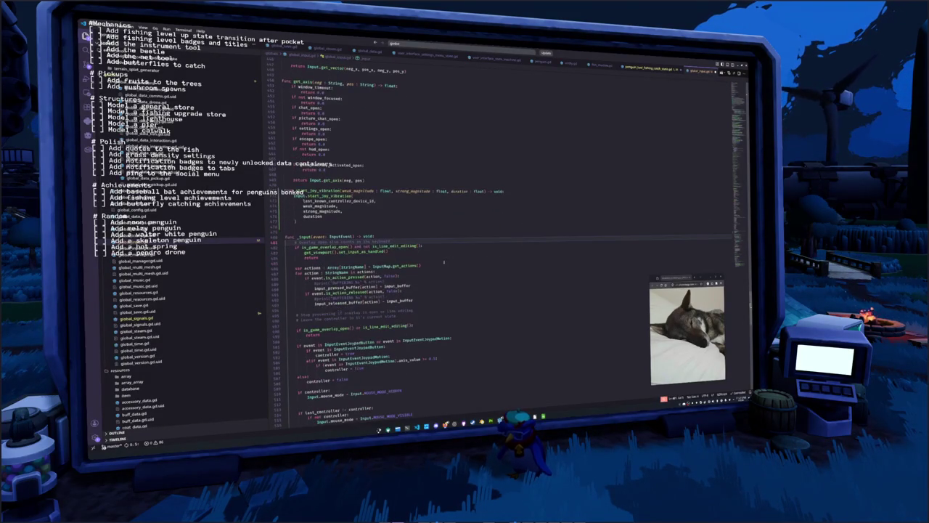
pyautogui.scroll(-3, 444, 263)
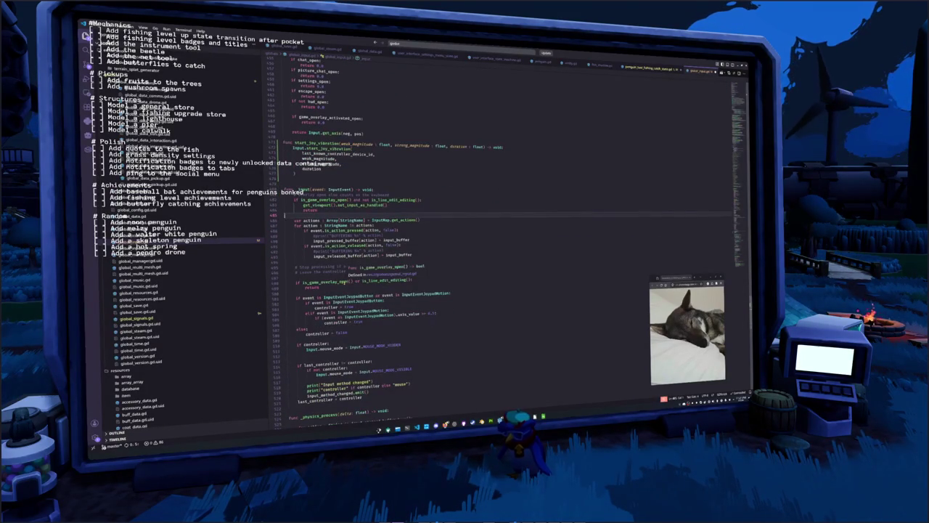
pyautogui.scroll(-2, 443, 263)
pyautogui.click(457, 258)
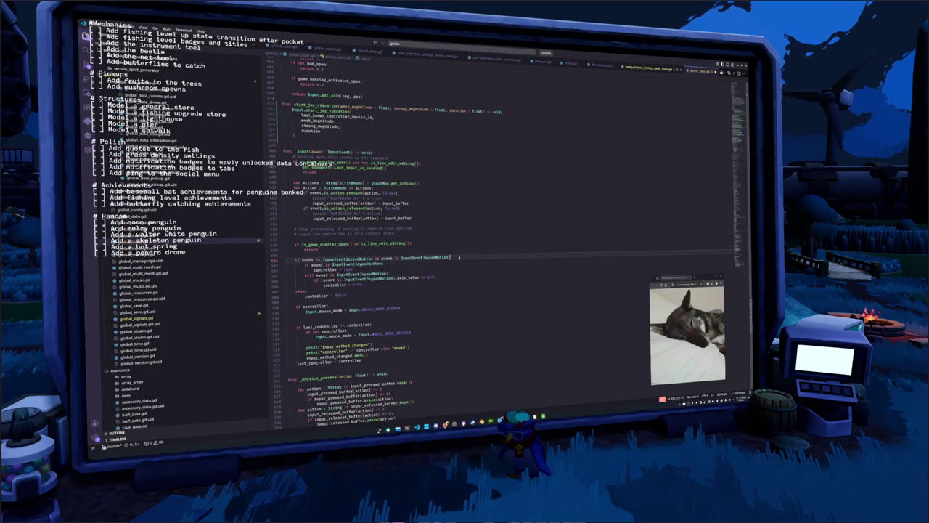
pyautogui.press('Return')
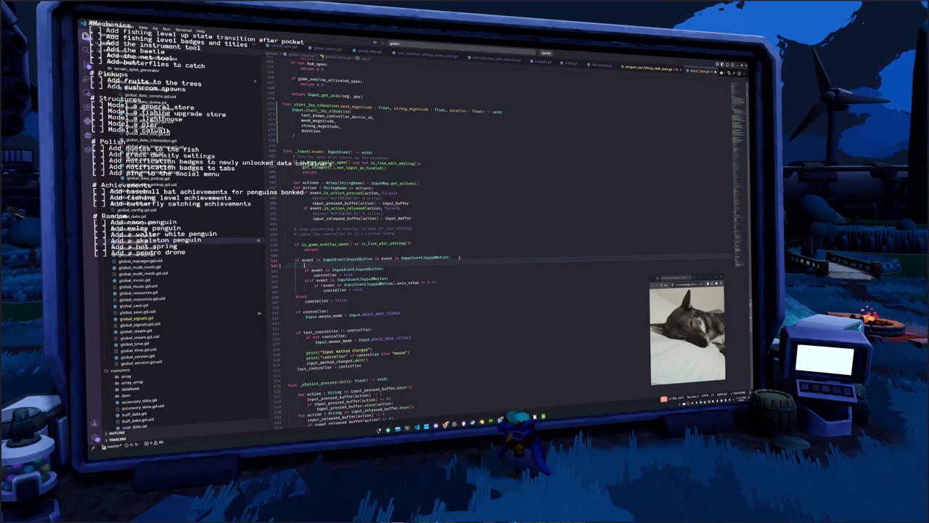
pyautogui.write('last')
pyautogui.press('Down')
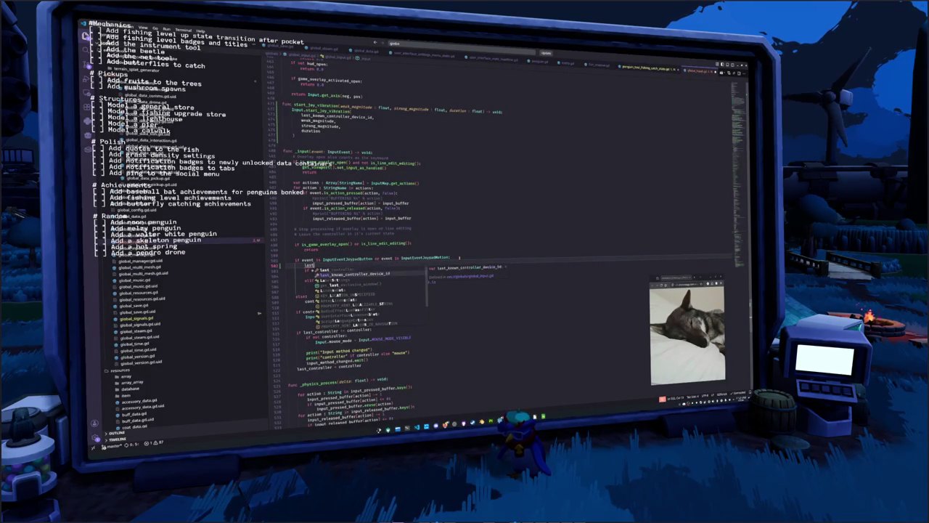
pyautogui.press('Return')
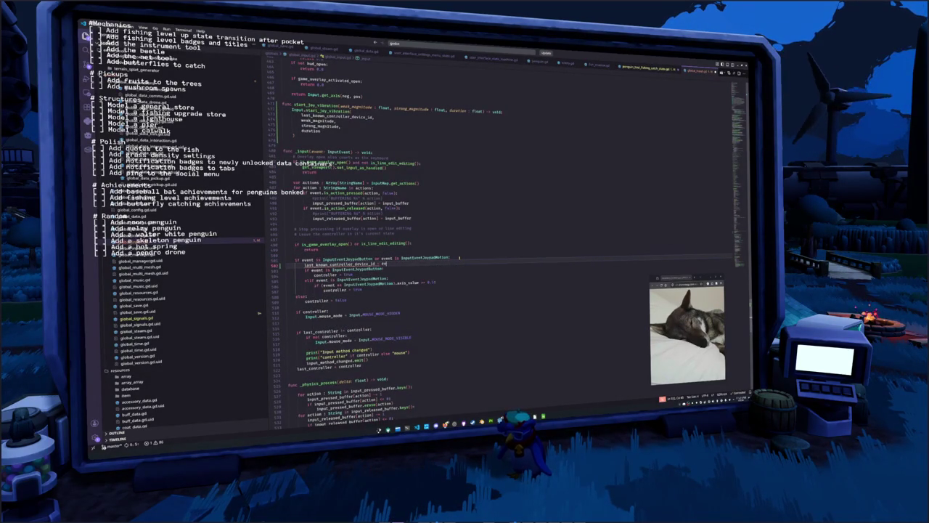
pyautogui.write('ent.device')
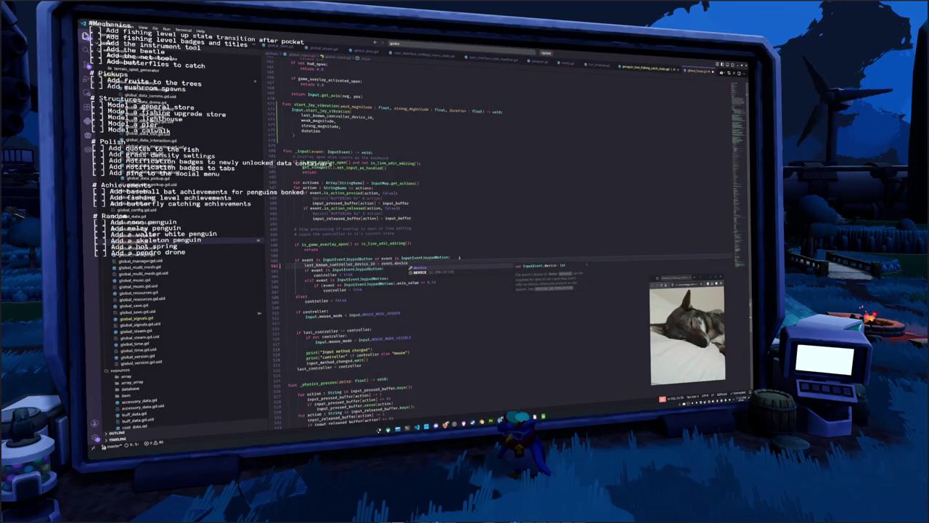
pyautogui.press('Return')
# Check the variable's uses and scroll back up toward start_joy_vibration
pyautogui.press('Home')
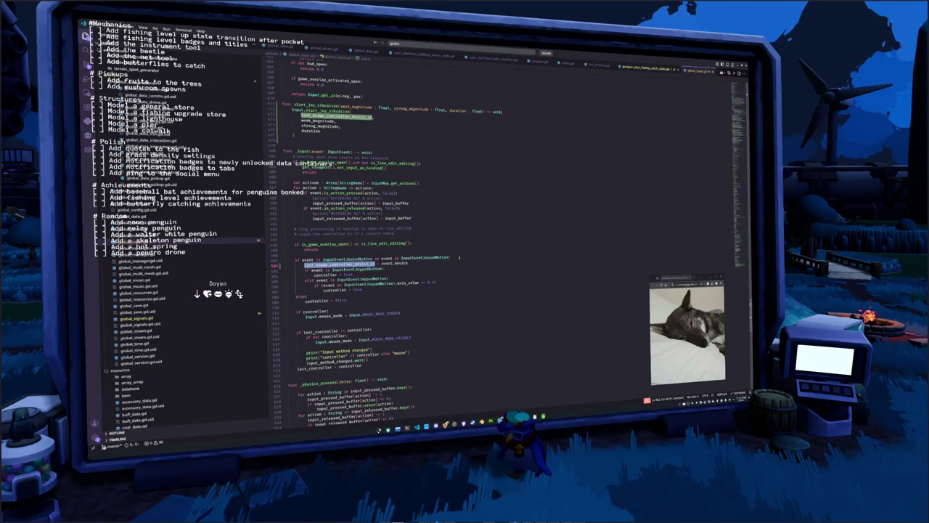
pyautogui.press('End')
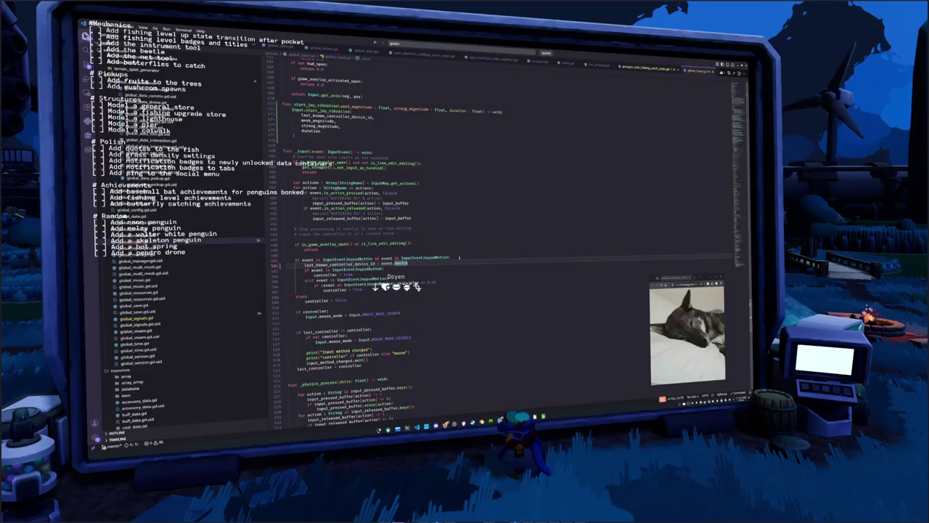
pyautogui.click(367, 305)
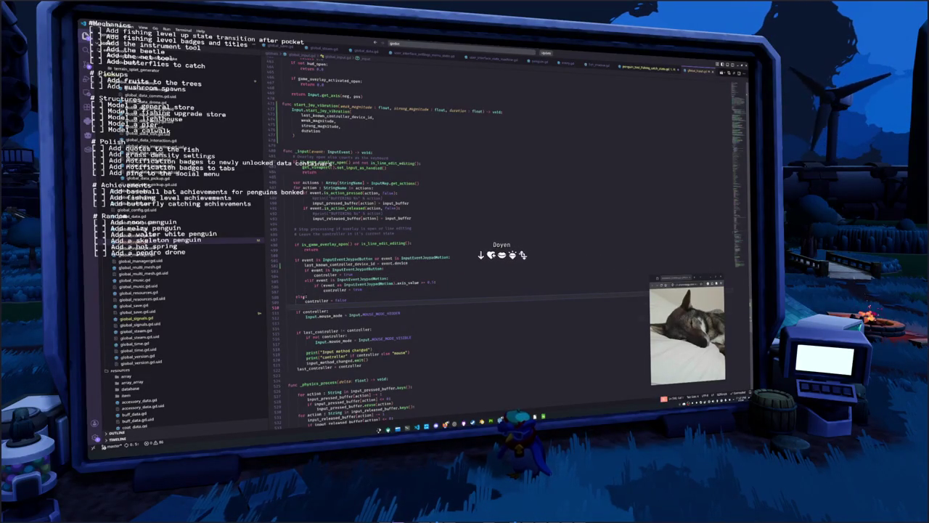
pyautogui.scroll(3, 367, 305)
pyautogui.scroll(6, 368, 305)
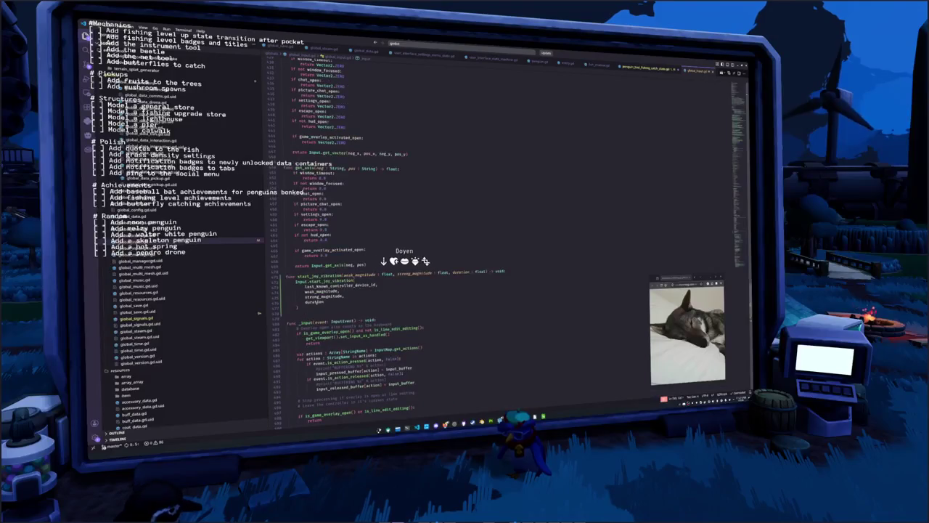
# Send the message 'Creature' in the in-game chat
pyautogui.click(371, 305)
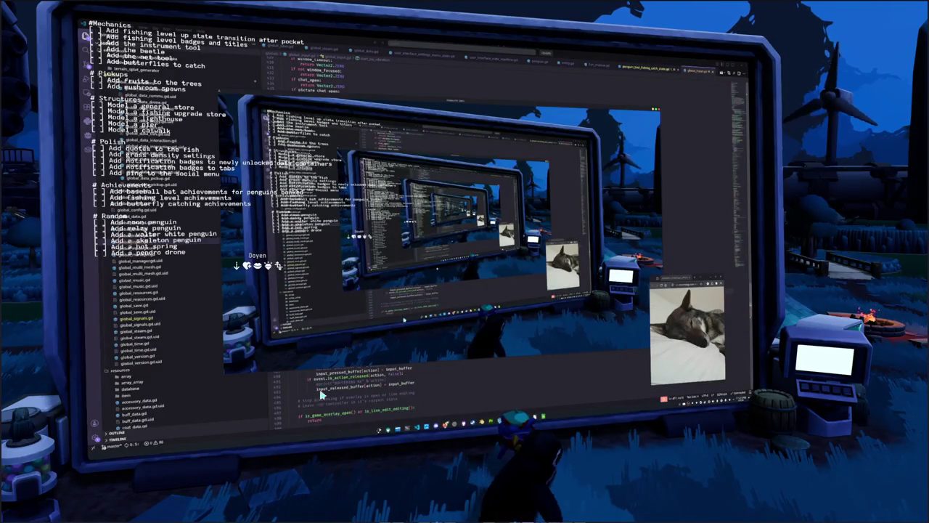
pyautogui.press('Return')
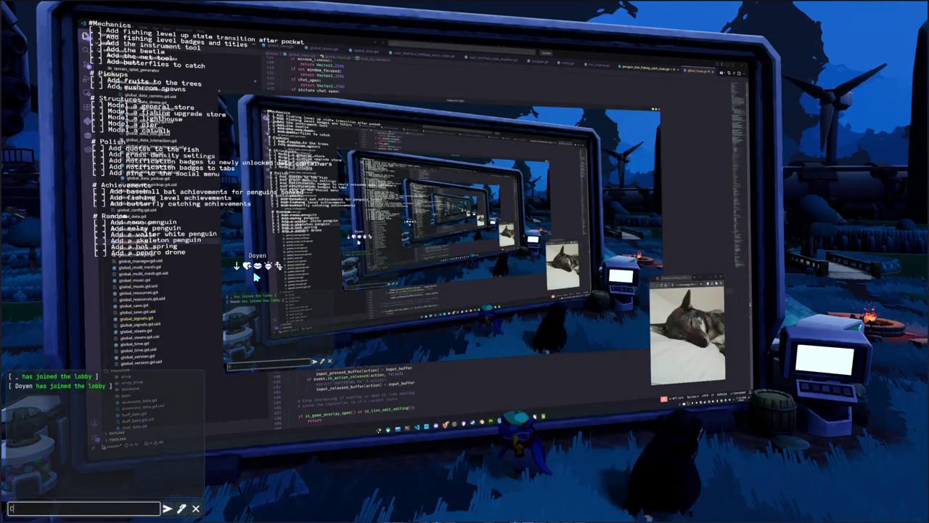
pyautogui.write('reature')
pyautogui.press('Return')
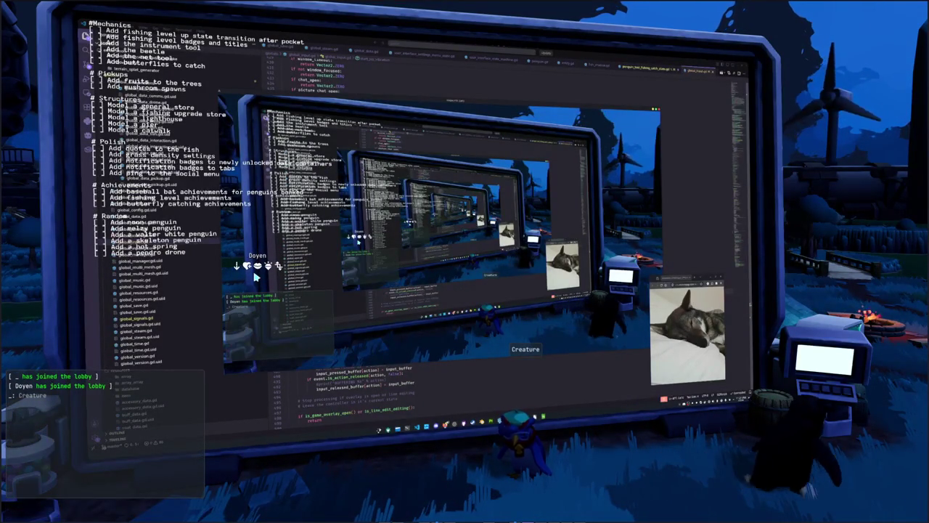
# Walk the penguin away from the monitor into the grassy field toward the houses
pyautogui.click(255, 277)
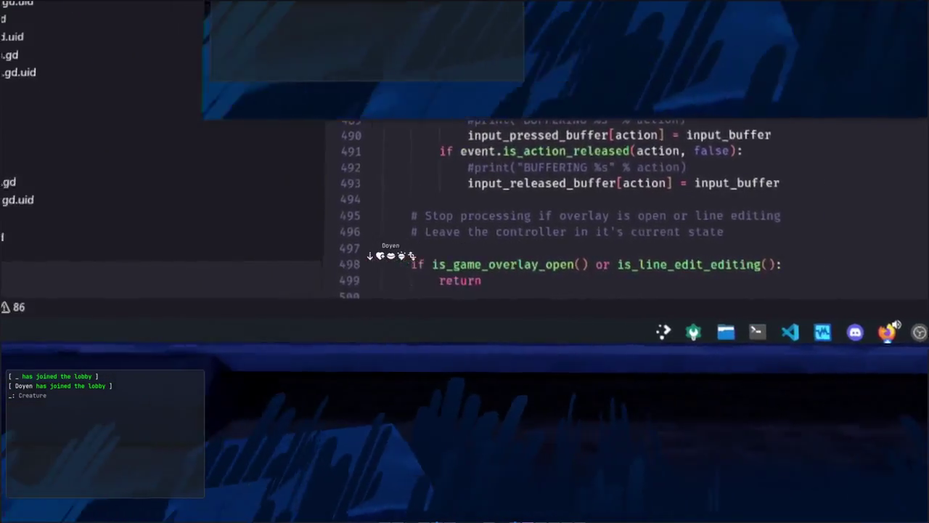
pyautogui.press('Escape')
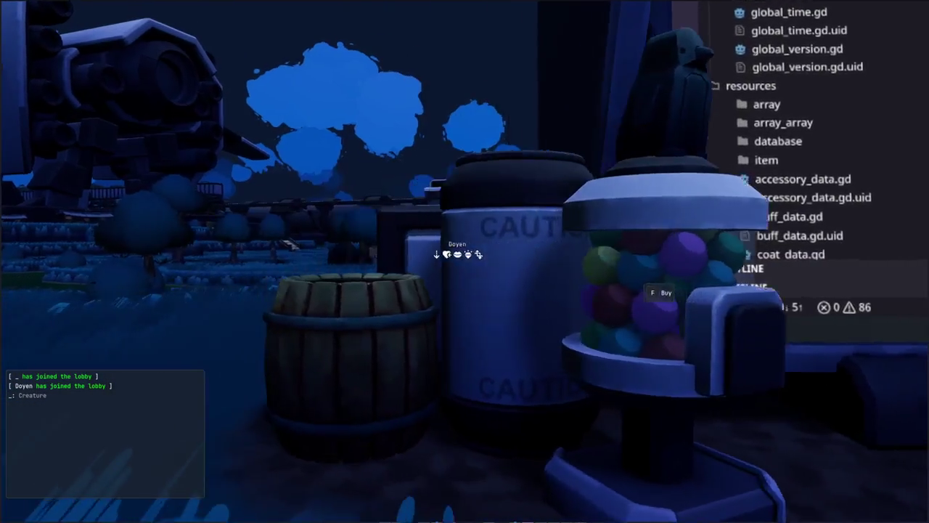
pyautogui.press('a')
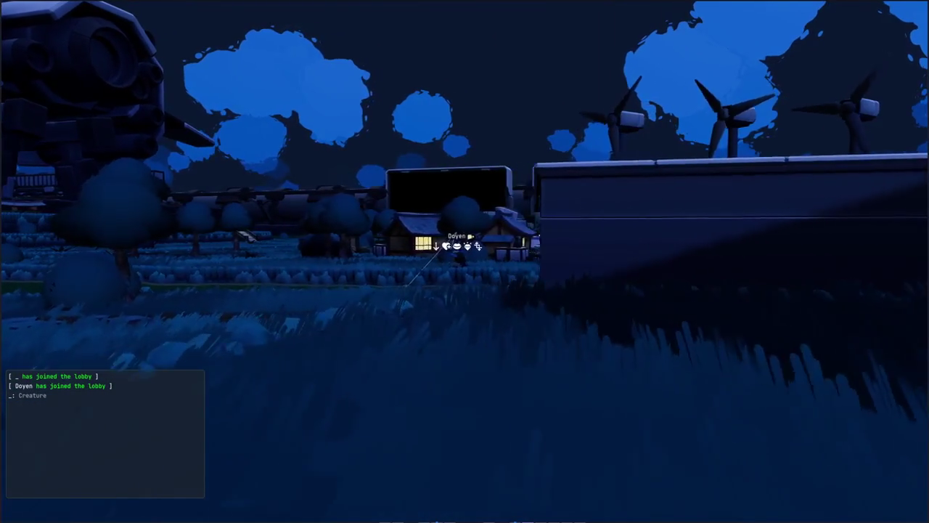
pyautogui.press('s')
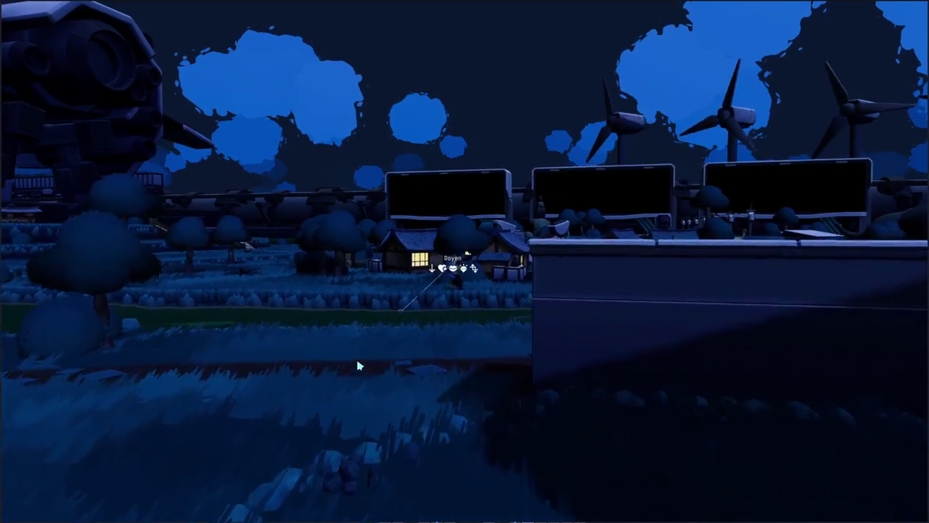
pyautogui.press('d')
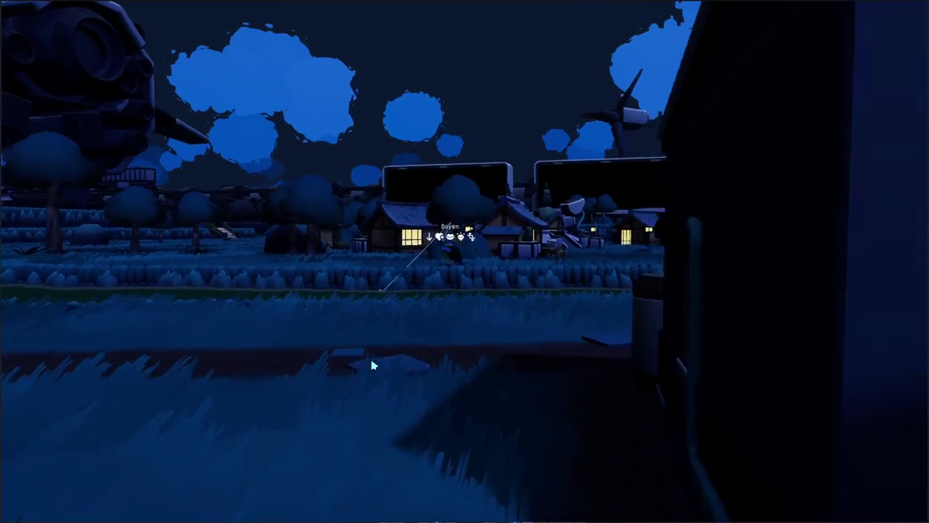
pyautogui.press('w')
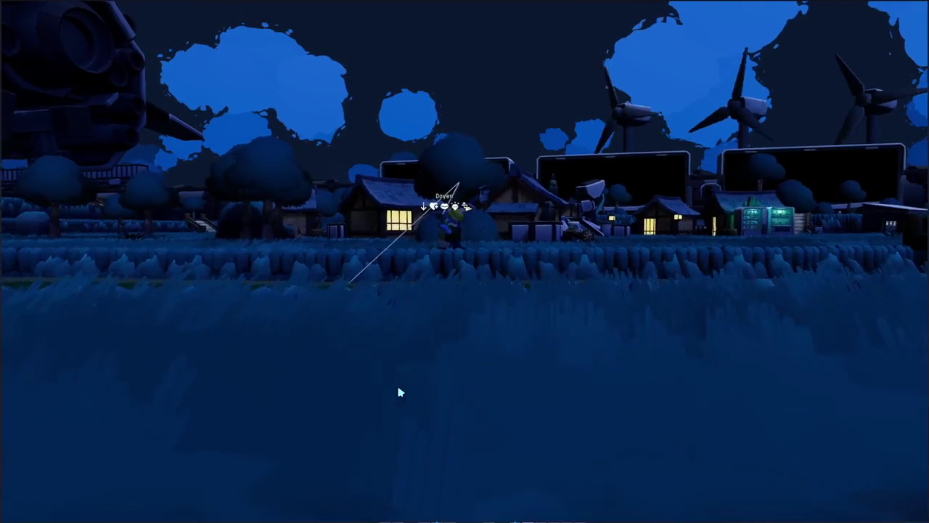
pyautogui.press('w')
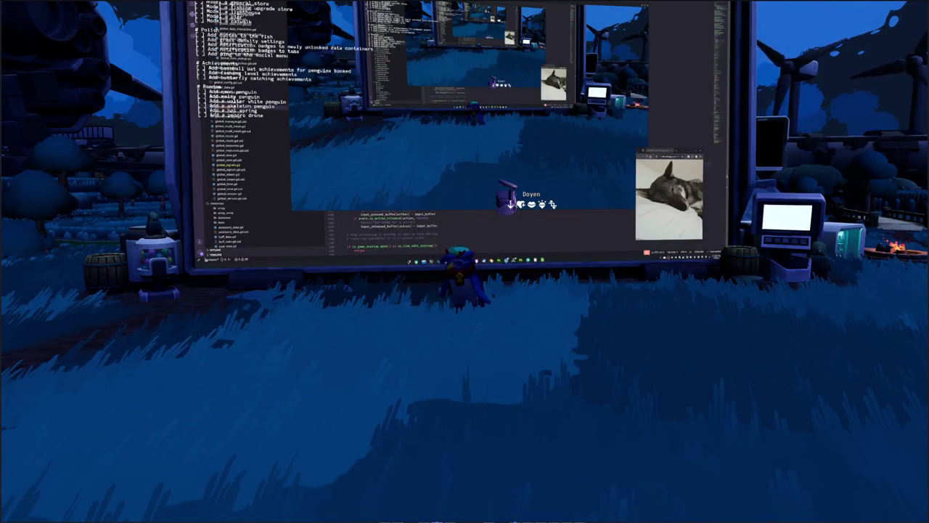
# Turn around and walk the penguin up to the giant in-game monitor
pyautogui.press('s')
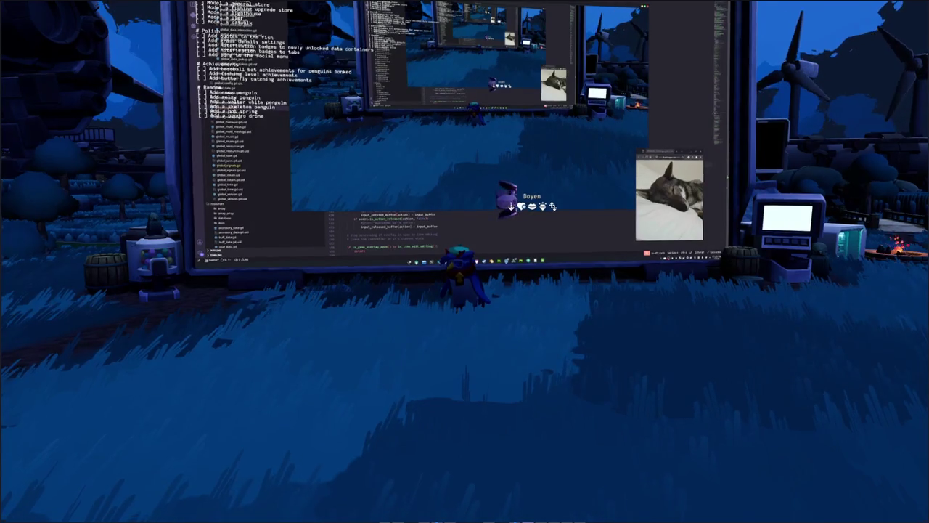
pyautogui.press('w')
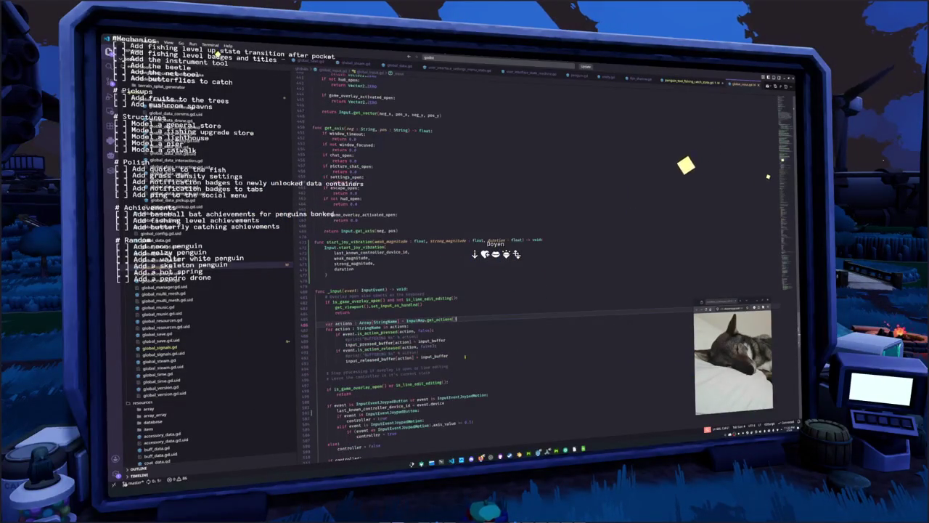
# Look over the joypad lines in _input, then return to Godot and relaunch the game with F5
pyautogui.scroll(-7, 472, 373)
pyautogui.scroll(-2, 460, 358)
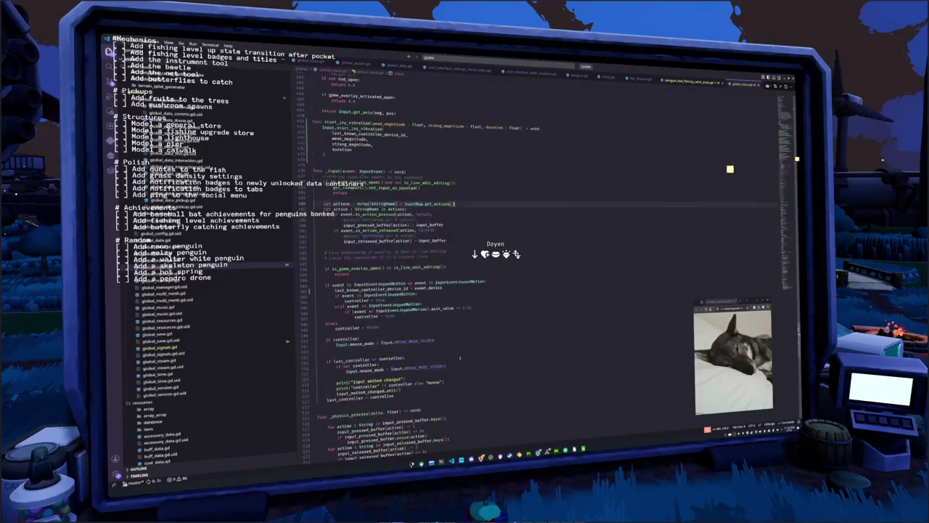
pyautogui.click(440, 332)
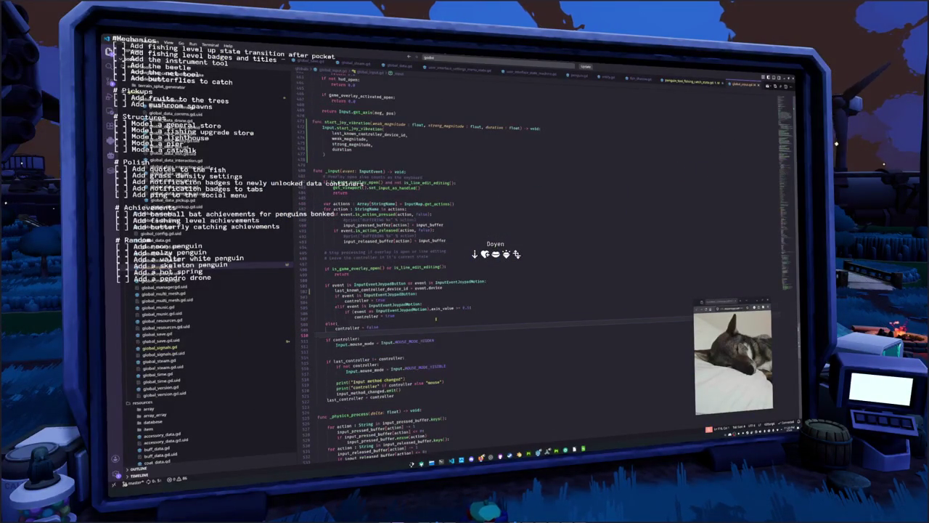
pyautogui.click(436, 315)
pyautogui.click(439, 304)
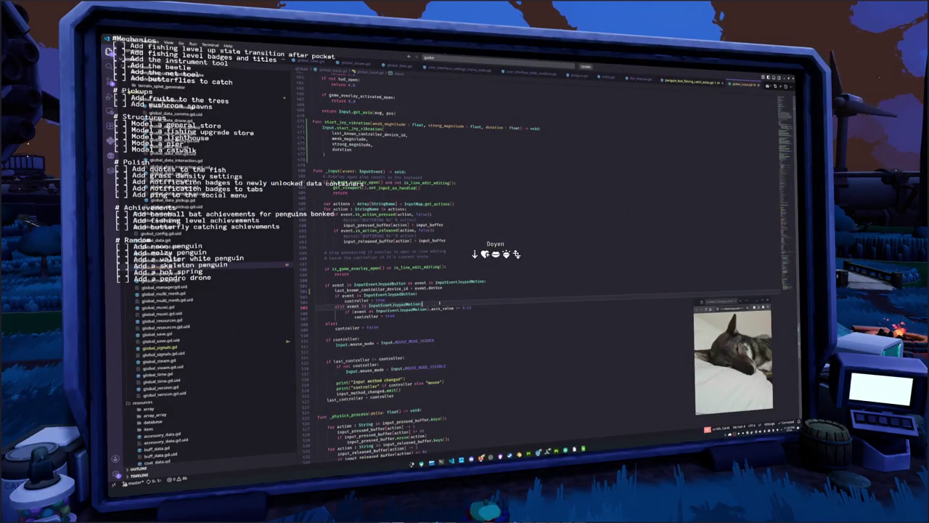
pyautogui.scroll(-2, 468, 358)
pyautogui.hotkey('alt', 'Tab')
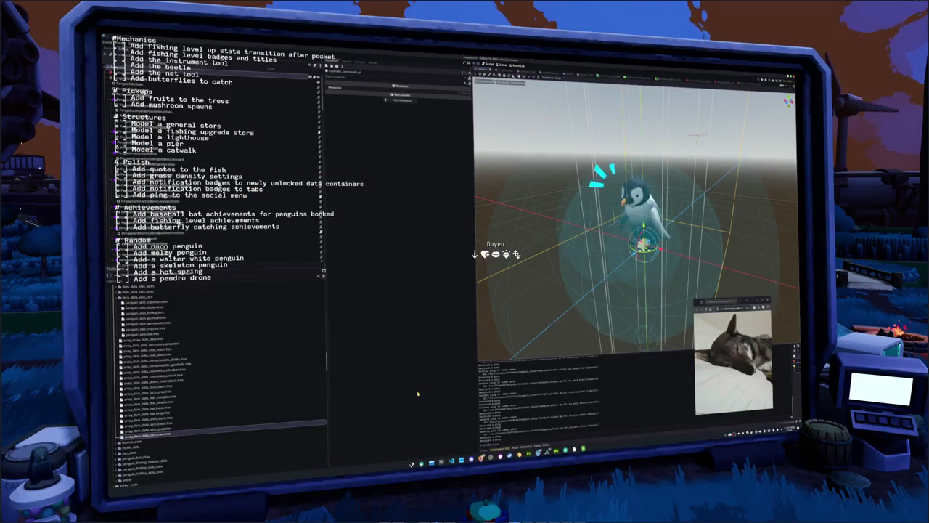
pyautogui.press('F5')
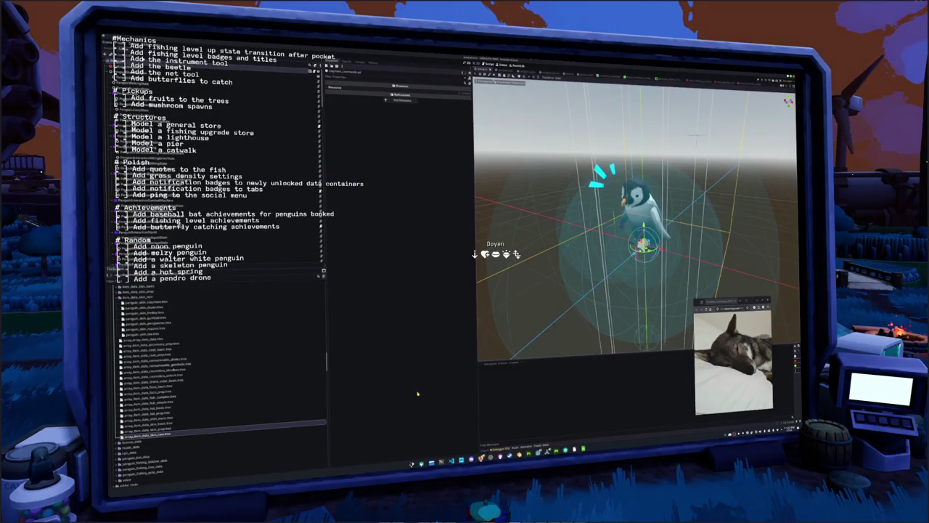
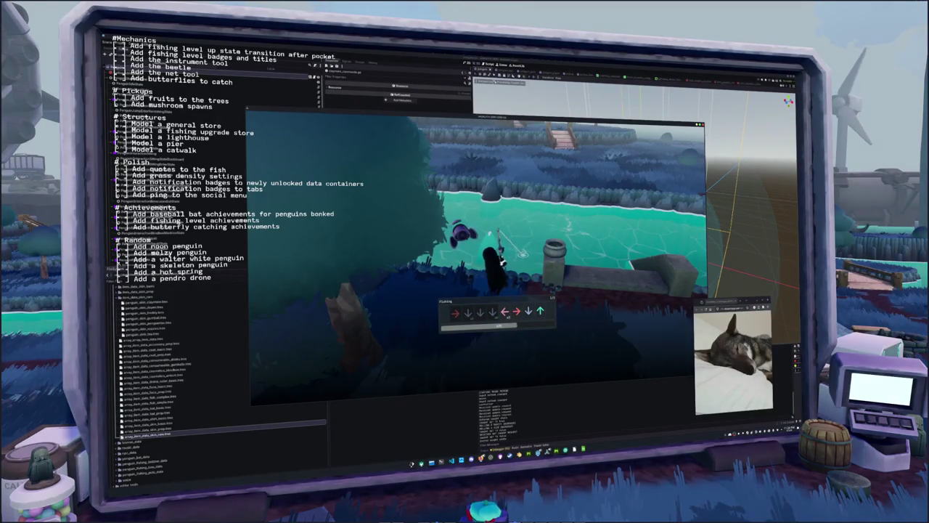
# Finish the Down, Up arrow sequence to land the fish, then switch to VS Code
pyautogui.press('Down')
pyautogui.press('Up')
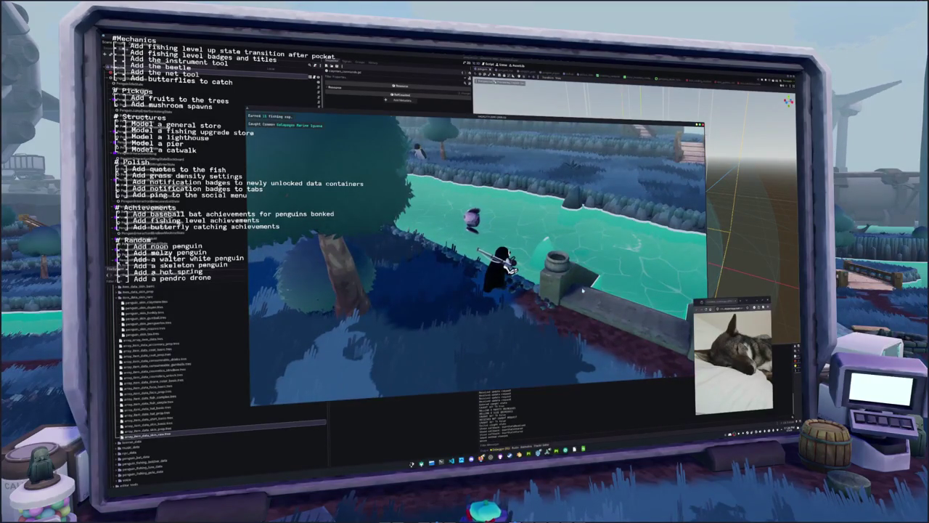
pyautogui.hotkey('alt', 'Tab')
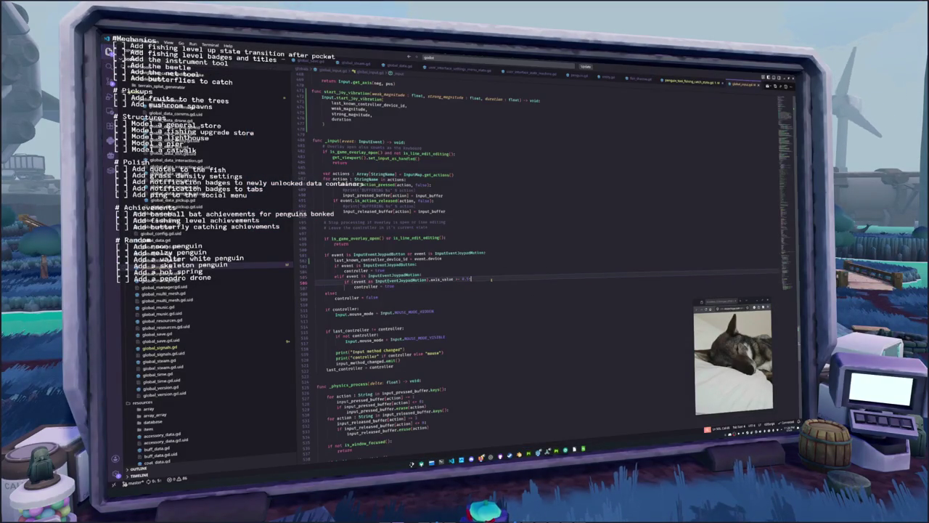
# Add a print(last_known_controller_device_id) line below the device assignment, then delete it
pyautogui.scroll(3, 482, 271)
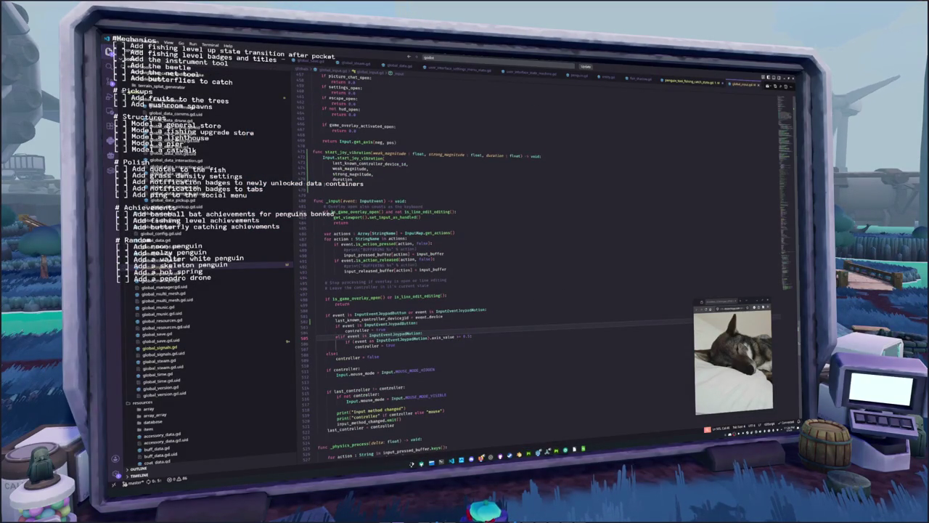
pyautogui.doubleClick(436, 317)
pyautogui.press('End')
pyautogui.press('Return')
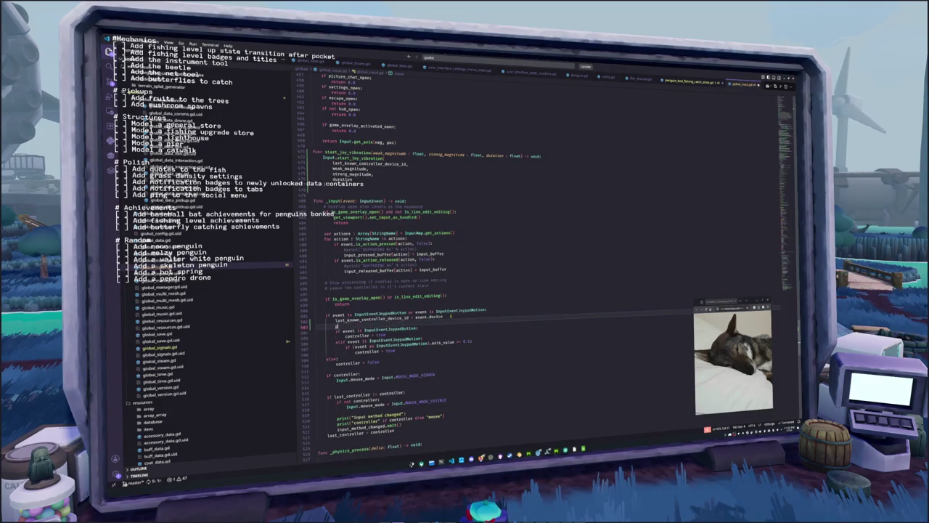
pyautogui.write('print(last_k')
pyautogui.press('Tab')
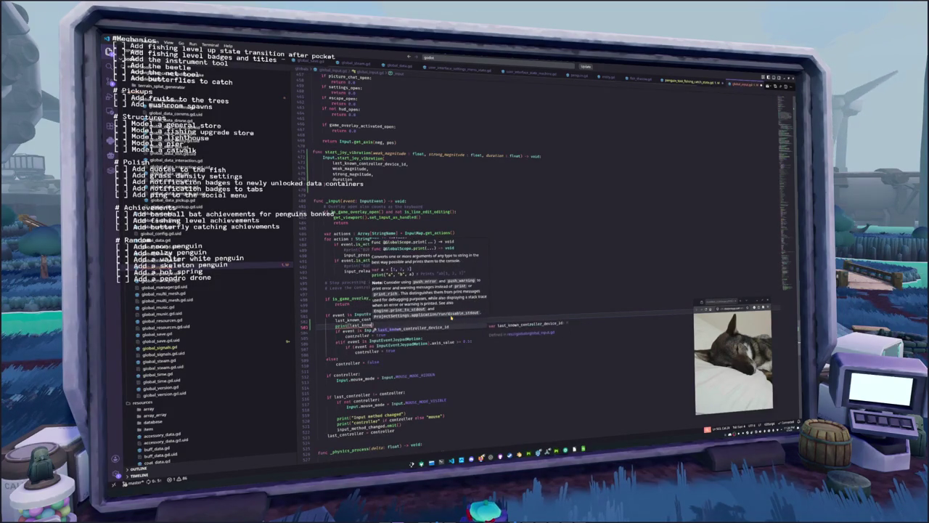
pyautogui.hotkey('ctrl', 'l')
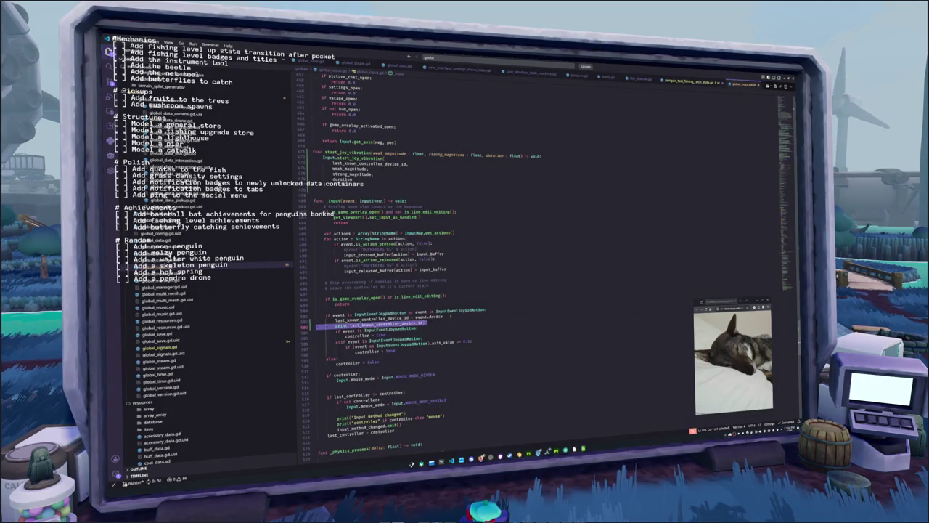
pyautogui.press('Escape')
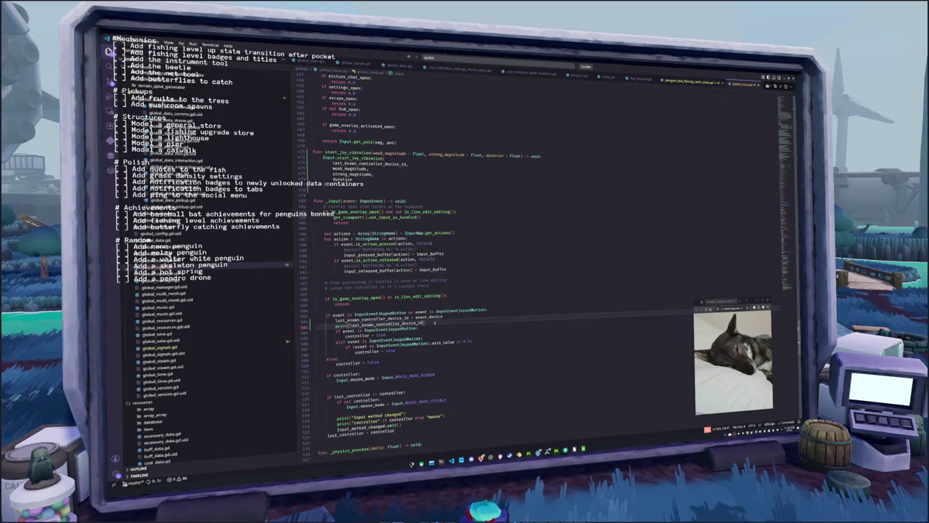
pyautogui.hotkey('shift', 'Home')
pyautogui.press('BackSpace')
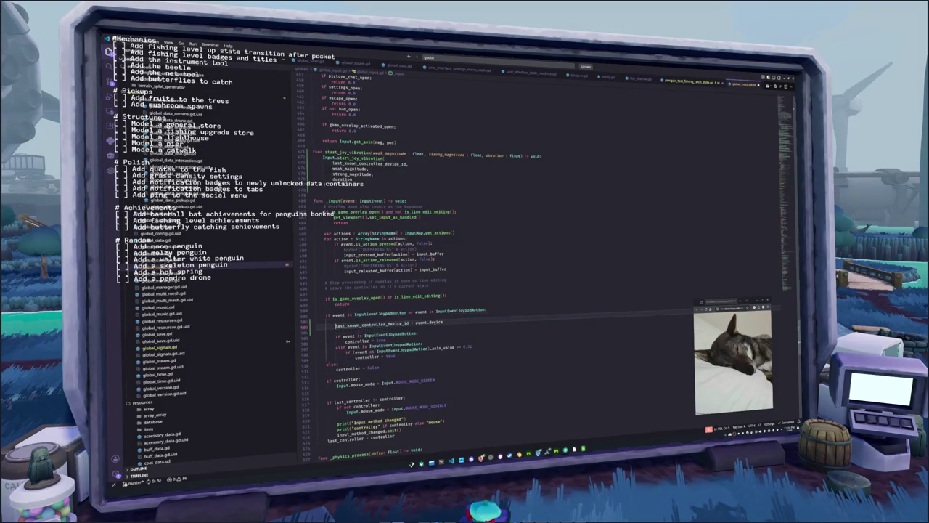
# Add 'if event.device != last_known_controller_device_id:' printing event.device with " IS CURRENT CONTROLLER TARGET"
pyautogui.write('if event')
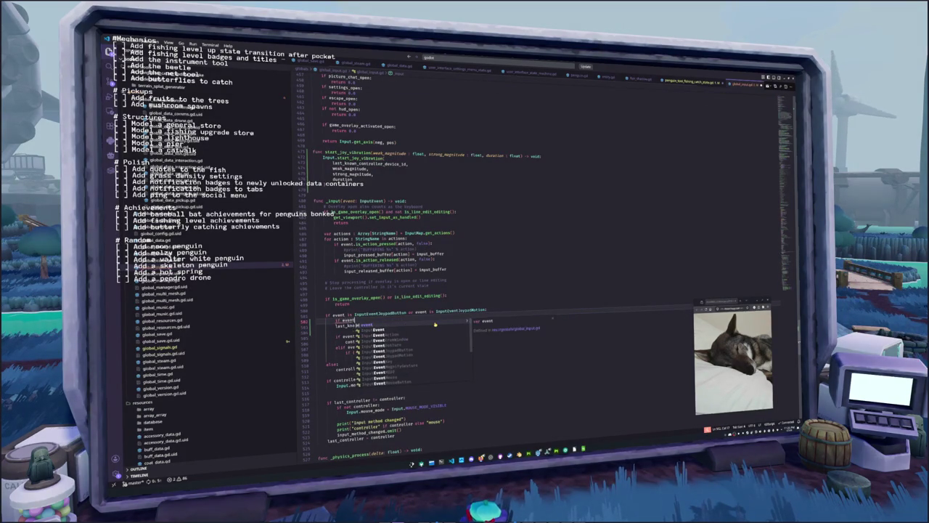
pyautogui.write('.device != la')
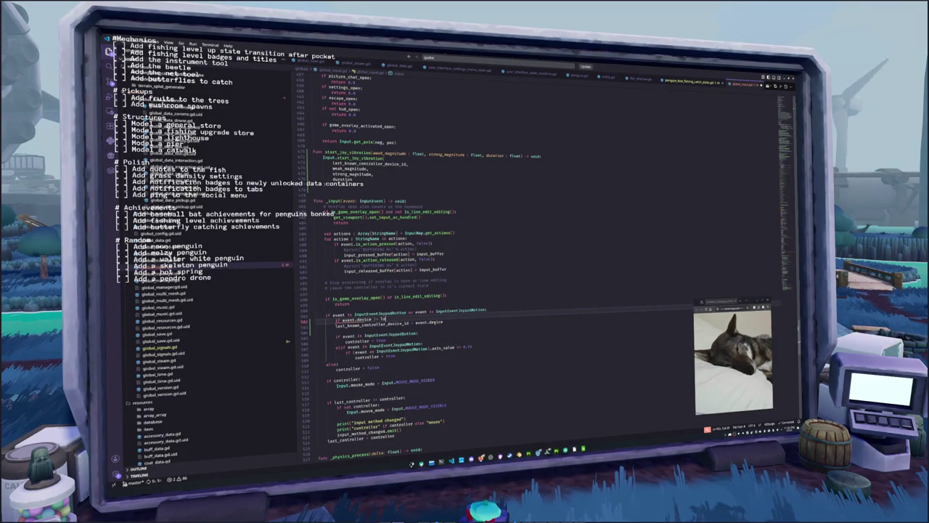
pyautogui.write('st_known_controller_device_id')
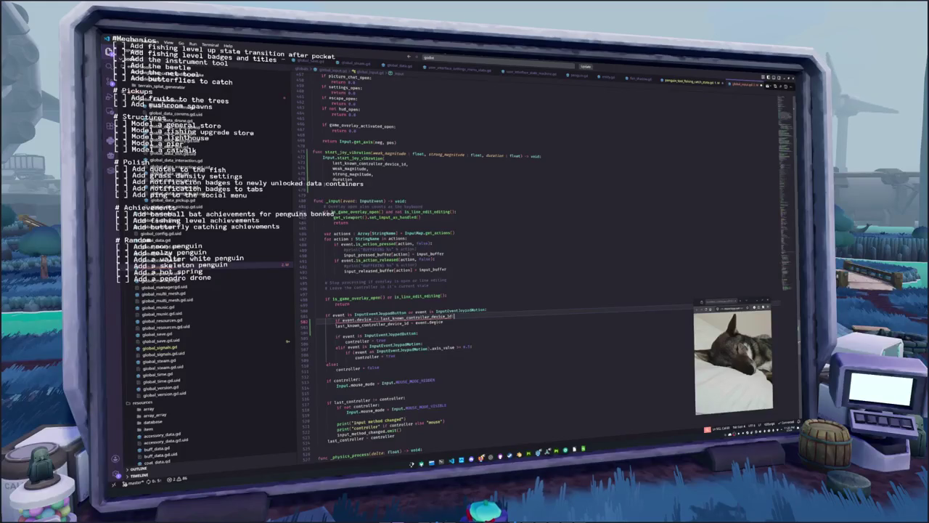
pyautogui.press('Return')
pyautogui.write('print(la')
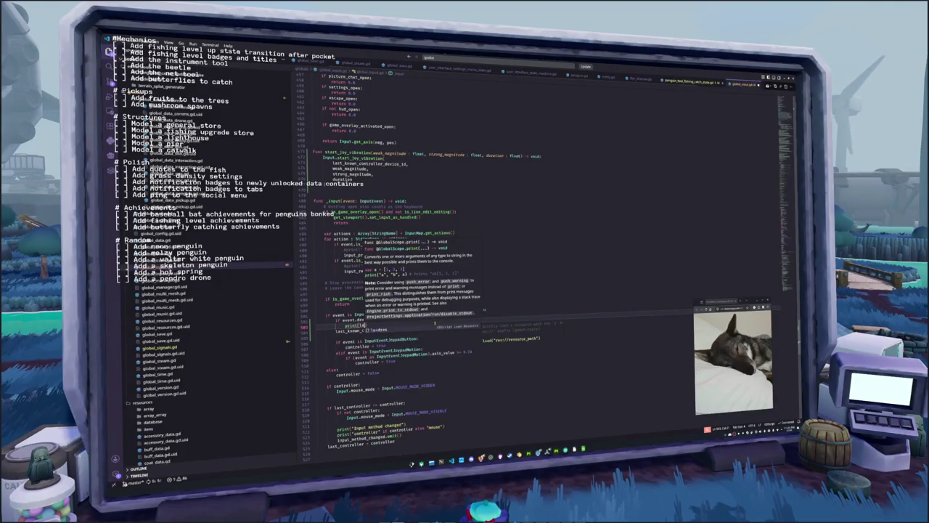
pyautogui.press('BackSpace')
pyautogui.press('BackSpace')
pyautogui.write('event.device')
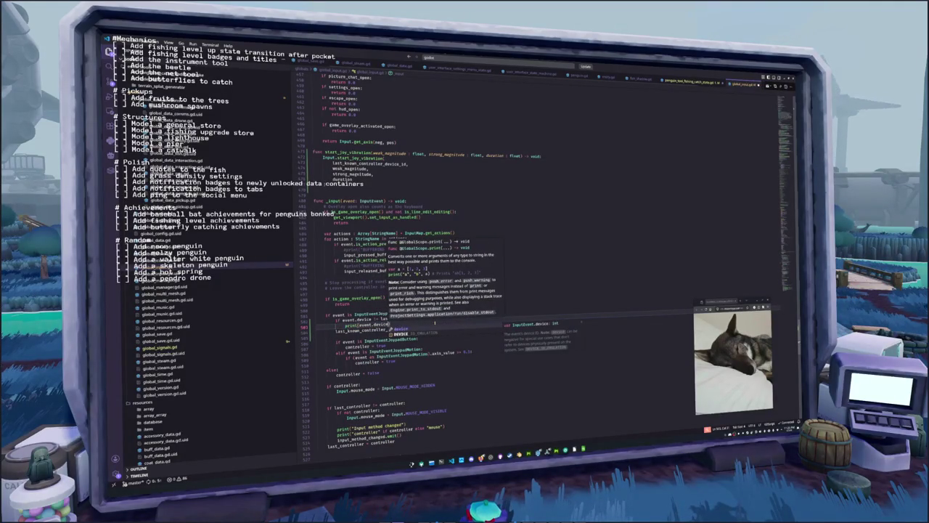
pyautogui.write(', "')
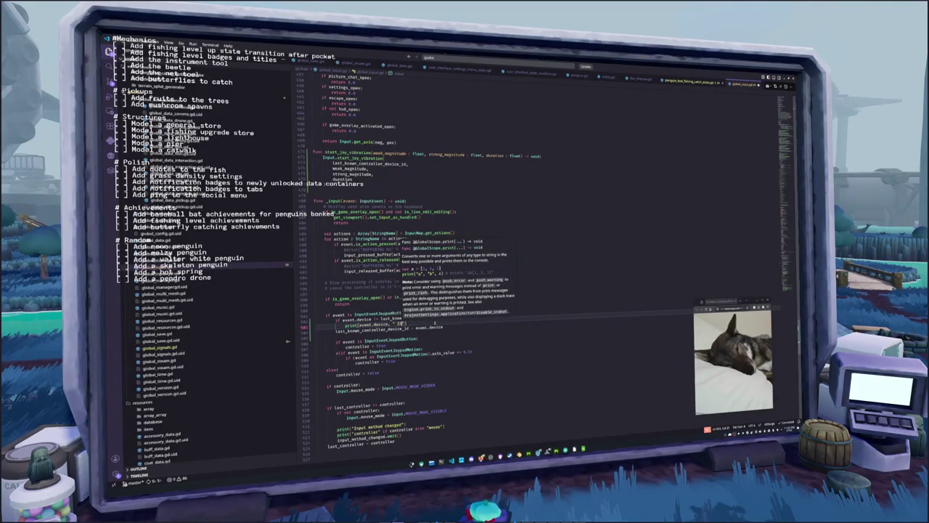
pyautogui.write(' S CURRENT CONTR')
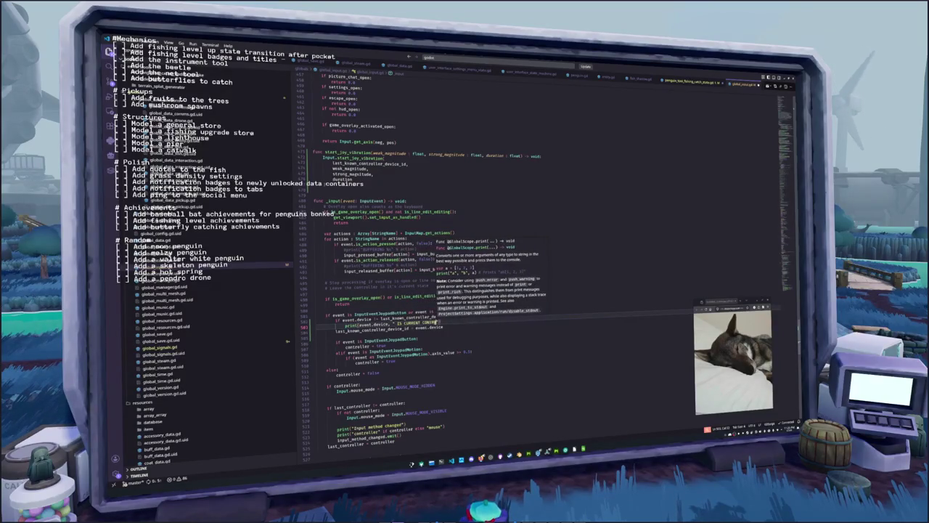
pyautogui.write('OLLER TARGET')
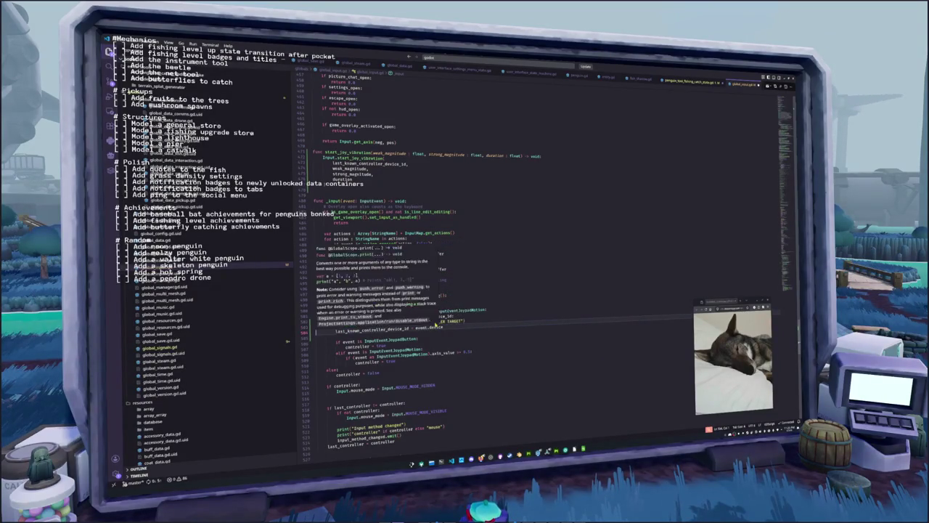
pyautogui.press('Escape')
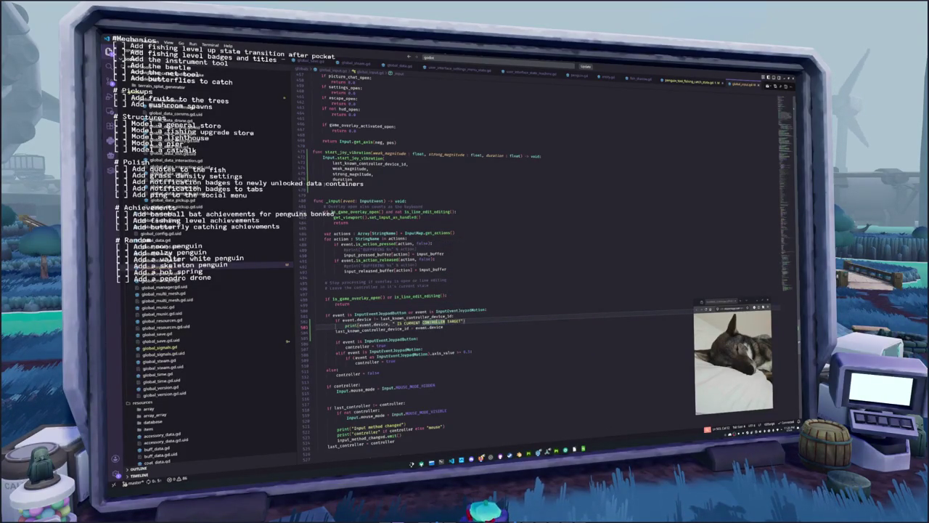
pyautogui.scroll(3, 352, 246)
# Inspect the start_joy_vibration function and its documentation
pyautogui.click(351, 246)
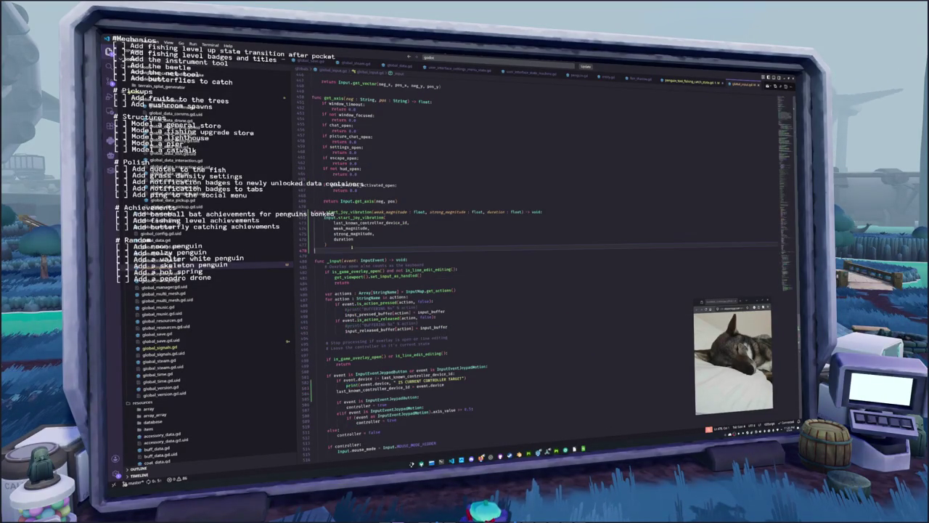
pyautogui.moveTo(355, 217)
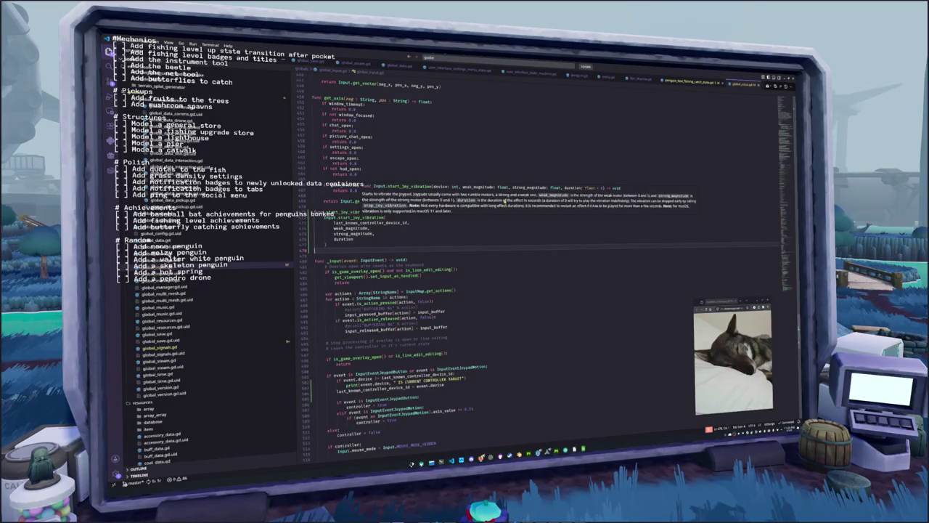
pyautogui.click(373, 228)
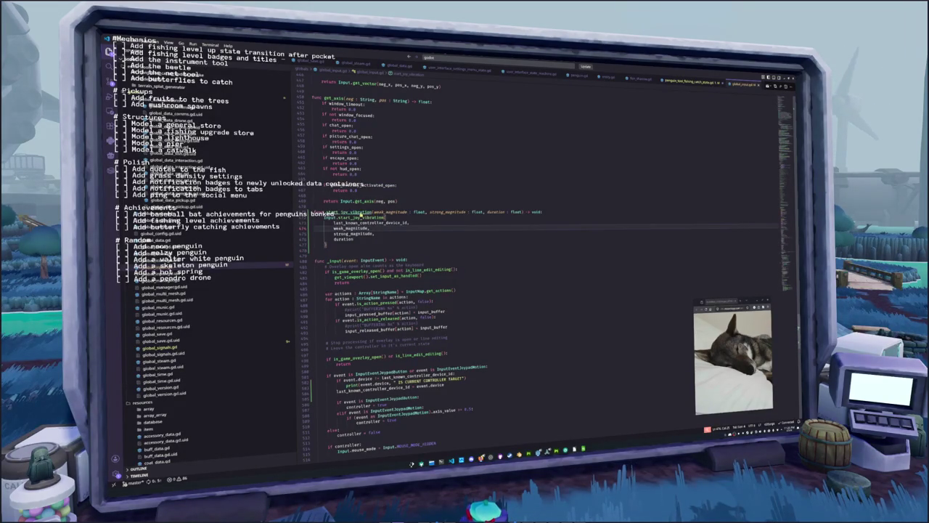
# Select the rumble strength arguments of start_joy_vibration in the fishing catch state script, then return to the game
pyautogui.hotkey('alt', 'Left')
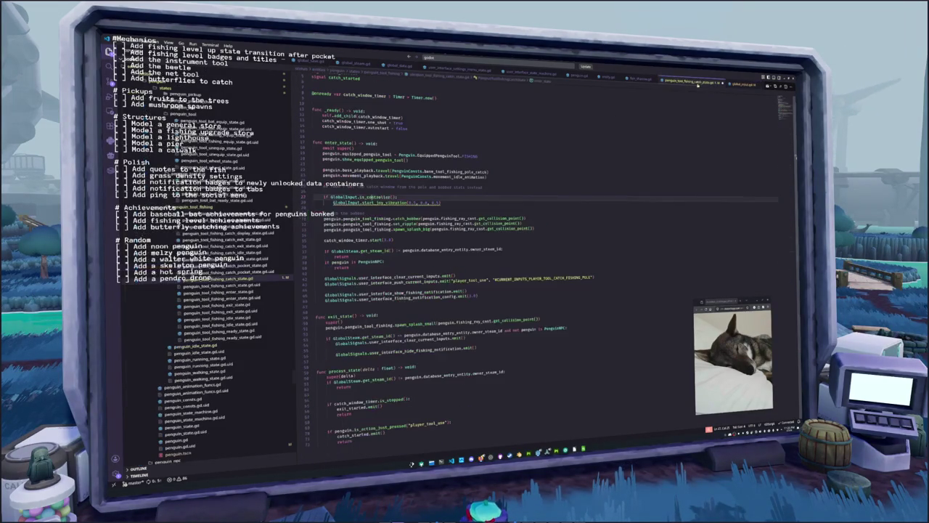
pyautogui.click(385, 202)
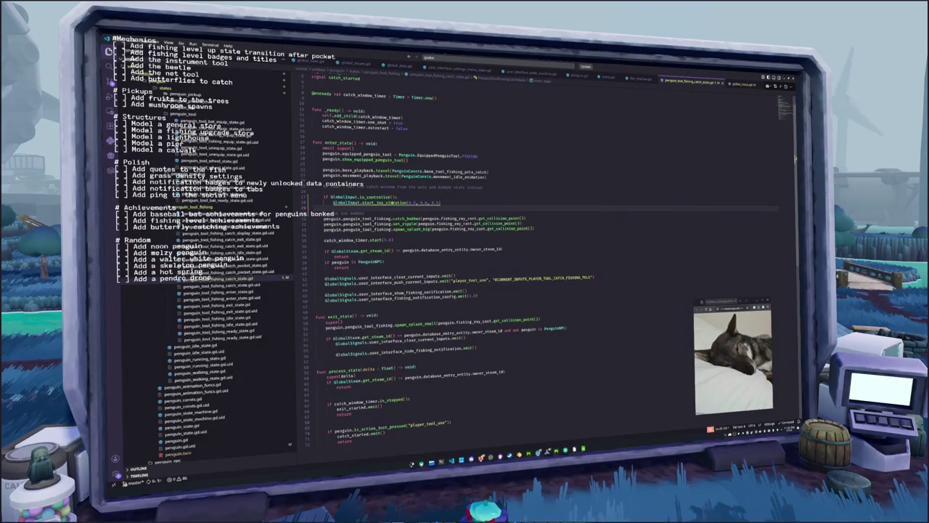
pyautogui.moveTo(384, 202)
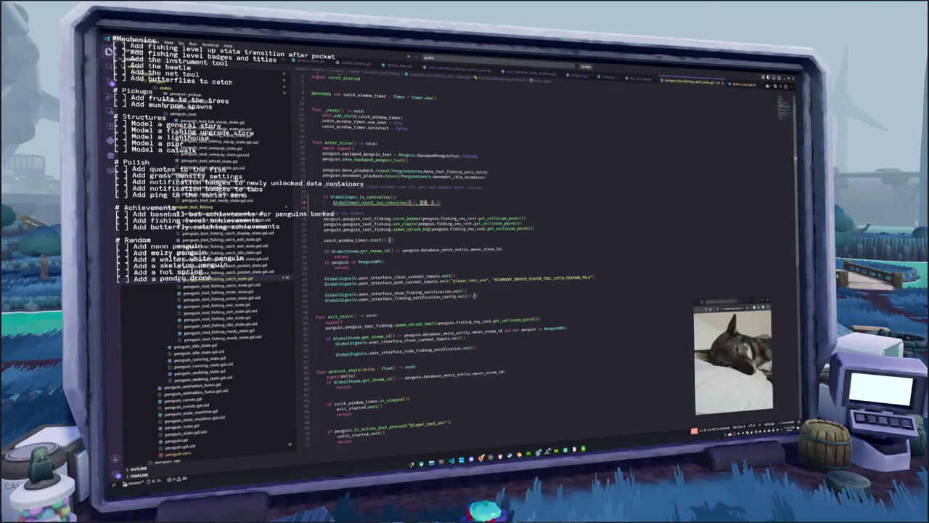
pyautogui.doubleClick(435, 203)
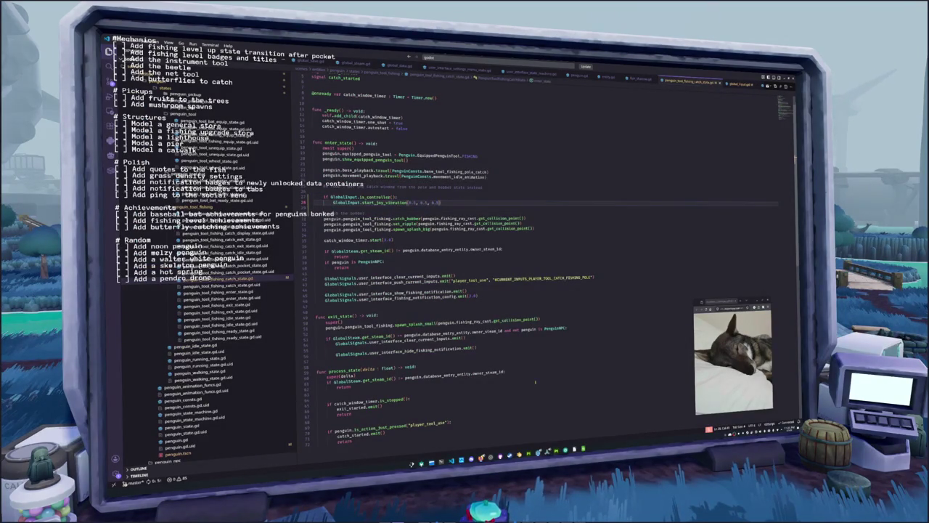
pyautogui.moveTo(547, 451)
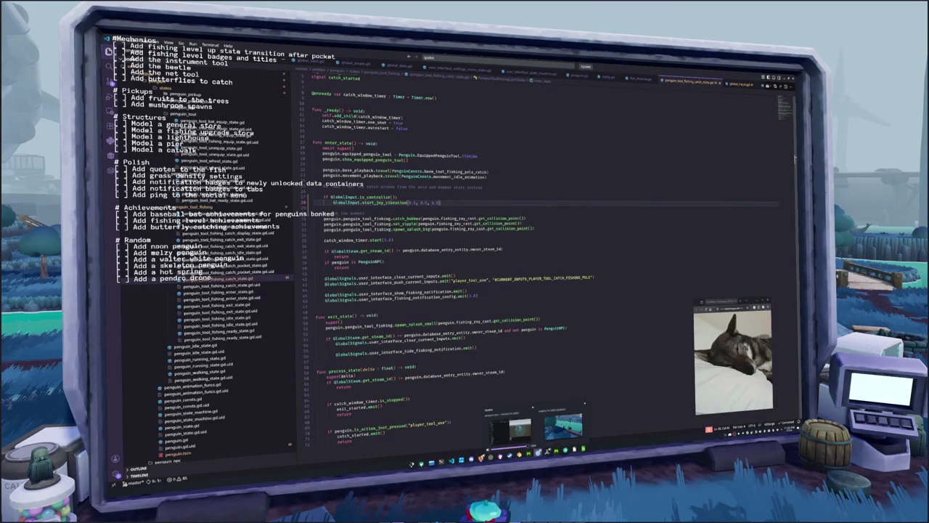
pyautogui.click(559, 424)
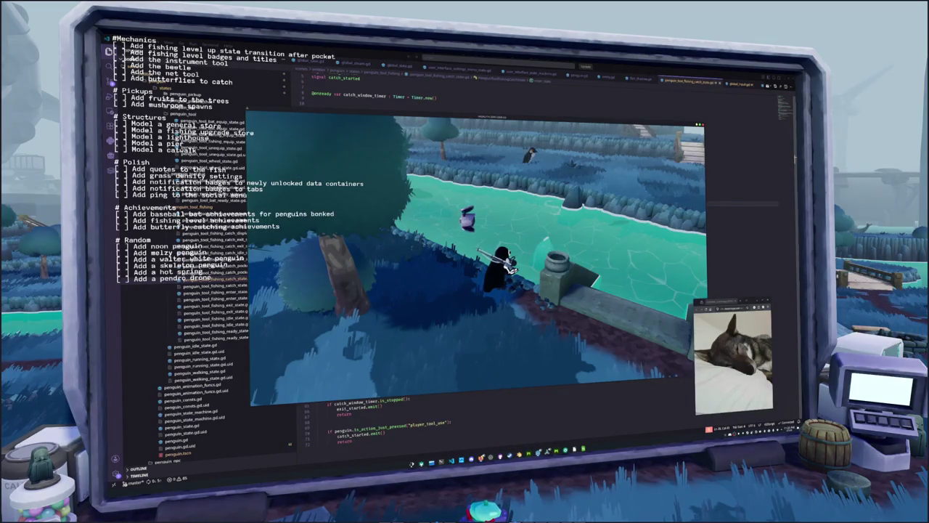
# Walk the penguin, cast the fishing line and hook the biting fish
pyautogui.press('w')
pyautogui.press('w')
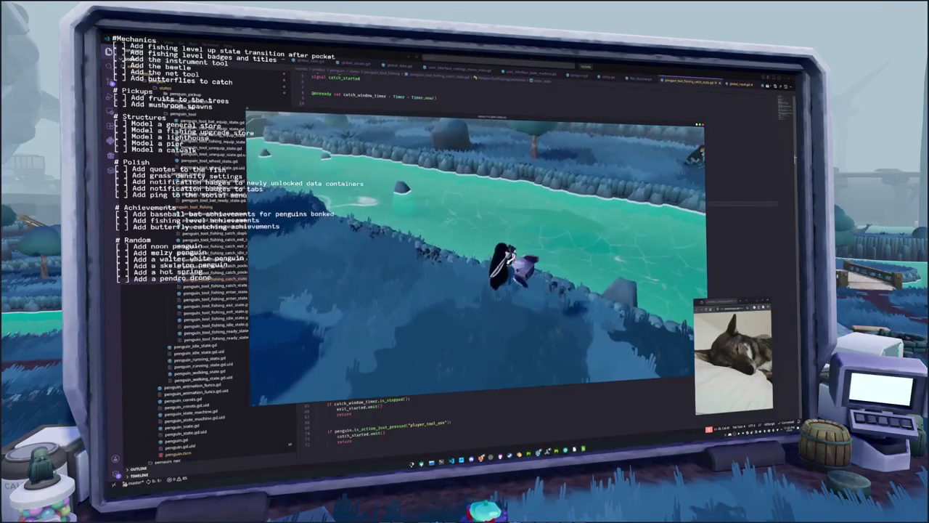
pyautogui.press('e')
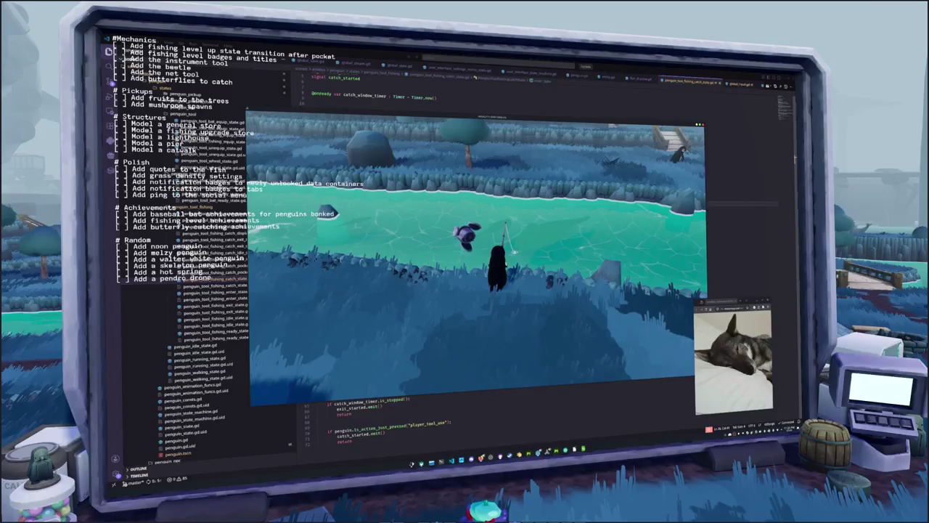
pyautogui.press('e')
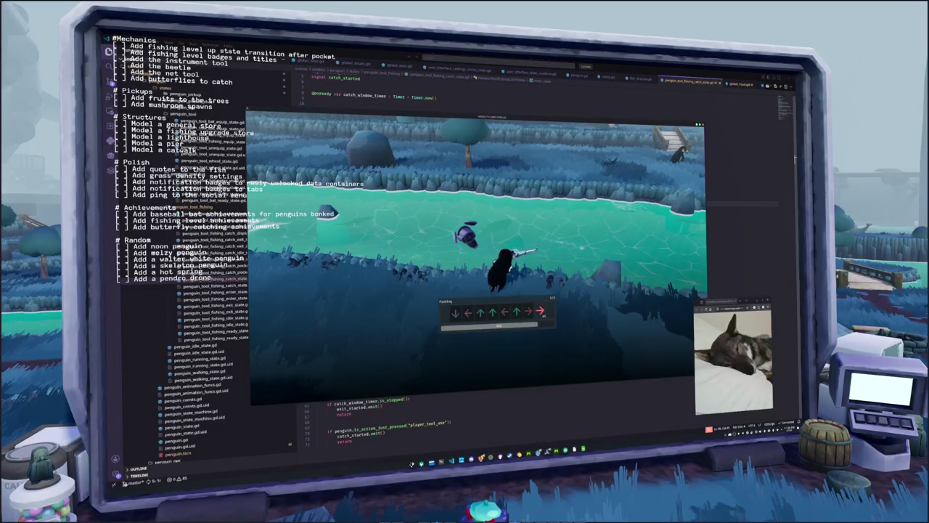
# Enter the Right, Right, Up, Left, Down, Up arrow sequence to land a Blue Minnow
pyautogui.press('Right')
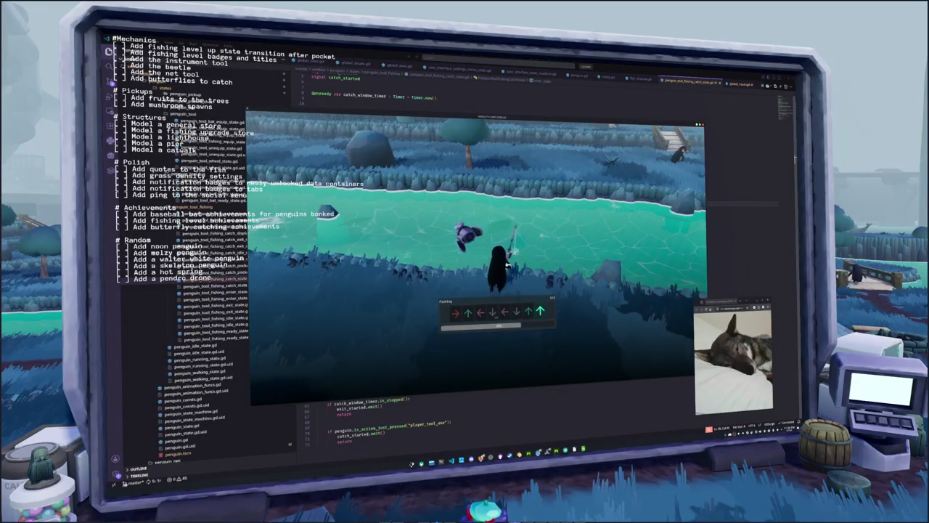
pyautogui.press('Right')
pyautogui.press('Up')
pyautogui.press('Left')
pyautogui.press('Down')
pyautogui.press('Left')
pyautogui.press('Down')
pyautogui.press('Up')
pyautogui.press('Up')
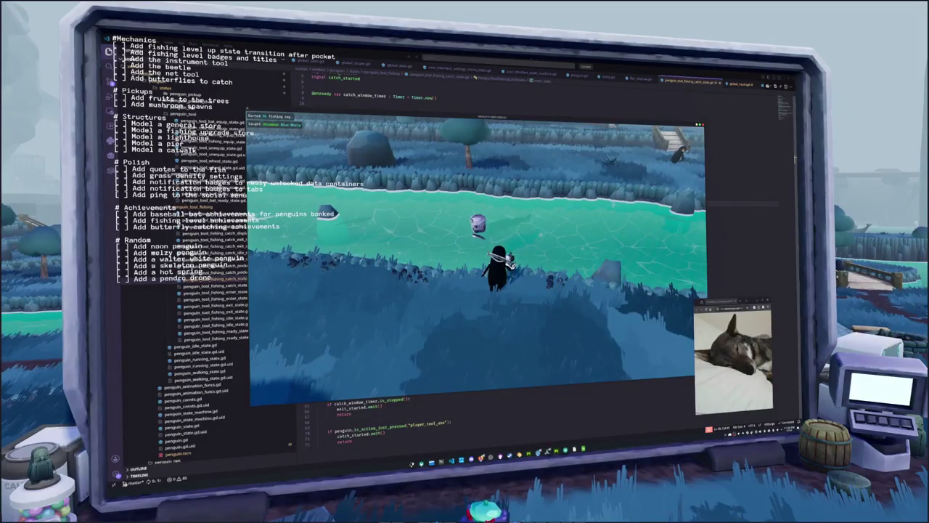
pyautogui.click(485, 409)
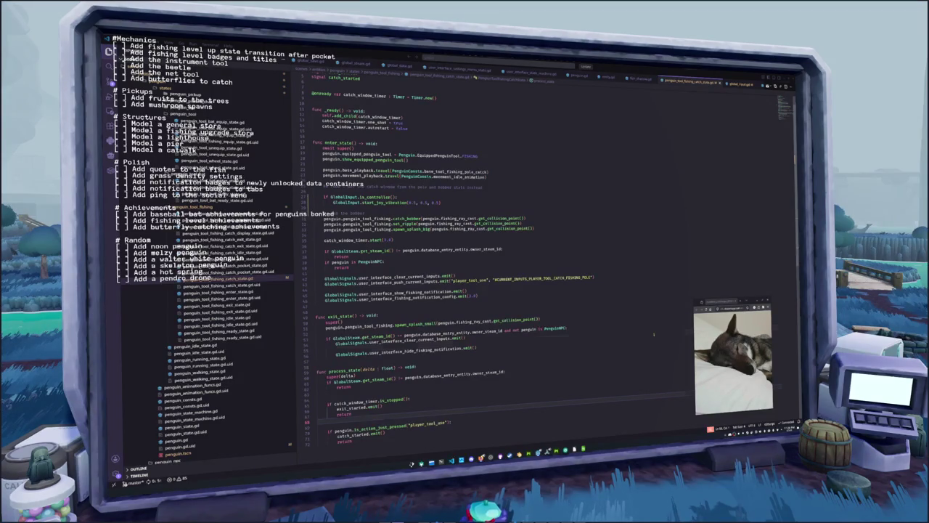
# Place the caret at the end of the spawn_splash_small line and scroll up through the splash code
pyautogui.click(316, 350)
pyautogui.click(326, 328)
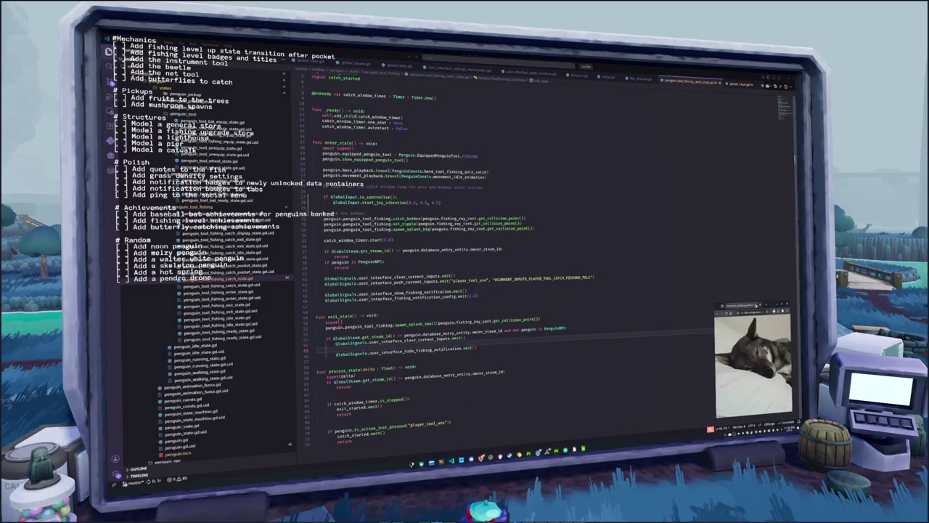
pyautogui.press('End')
pyautogui.scroll(1, 588, 336)
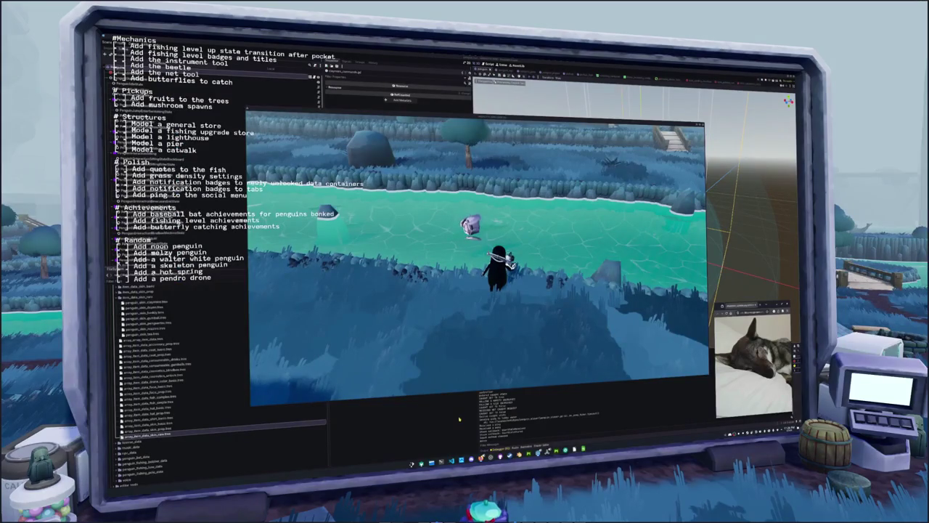
# Close and reopen the game, walk the penguin away from the monitor, and open and close the inventory
pyautogui.press('F8')
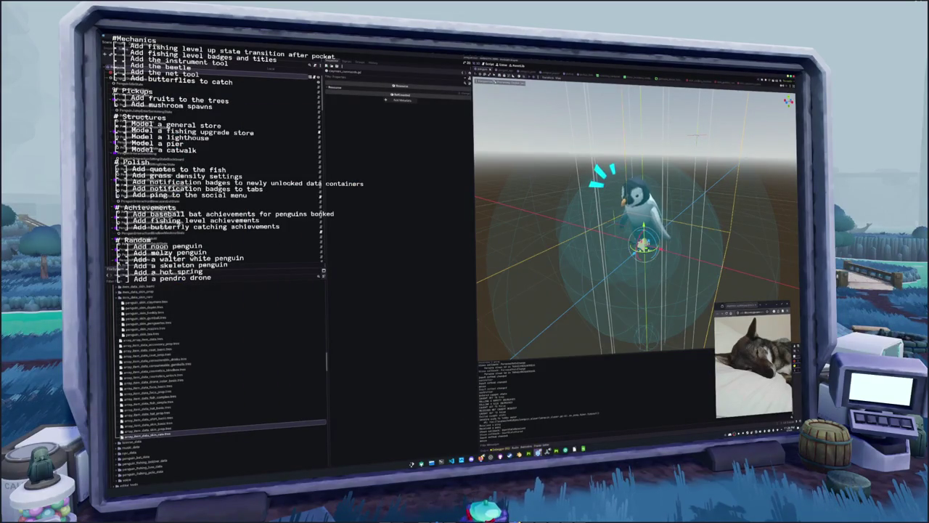
pyautogui.moveTo(538, 451)
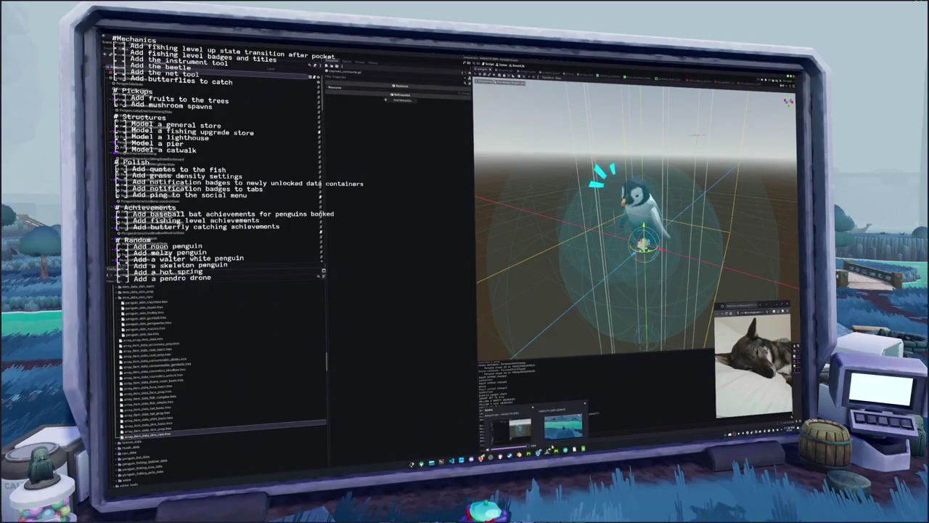
pyautogui.click(563, 427)
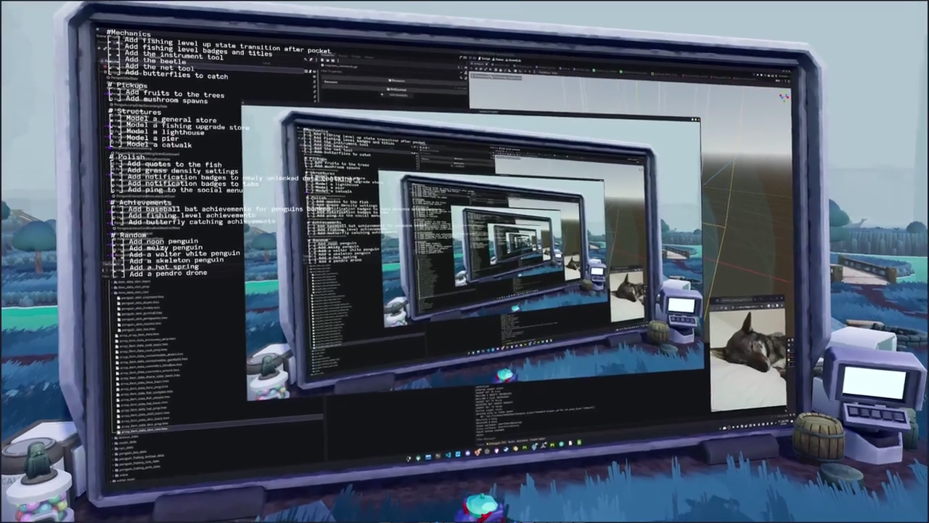
pyautogui.press('s')
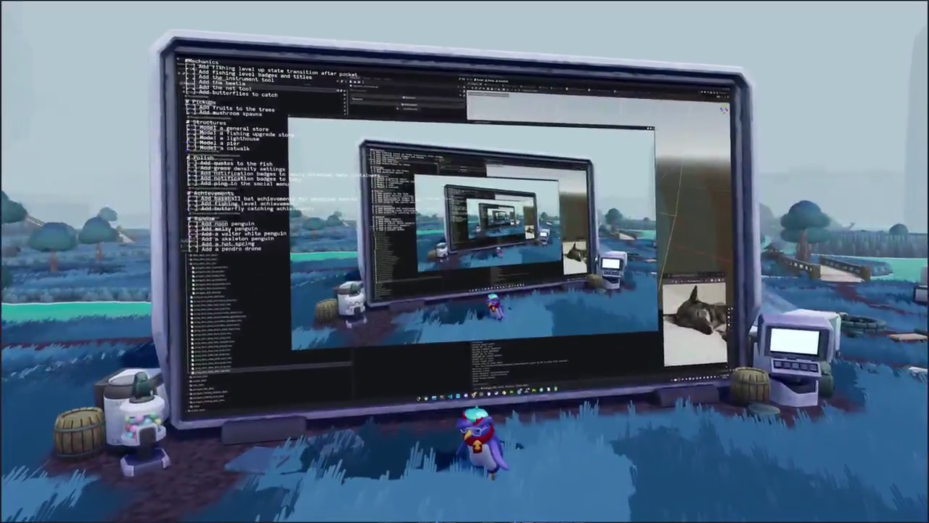
pyautogui.press('s')
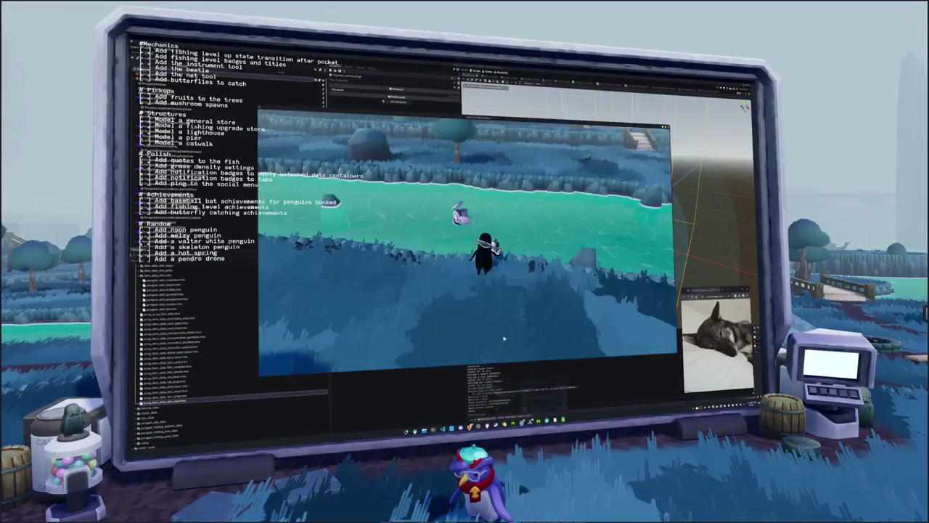
pyautogui.press('i')
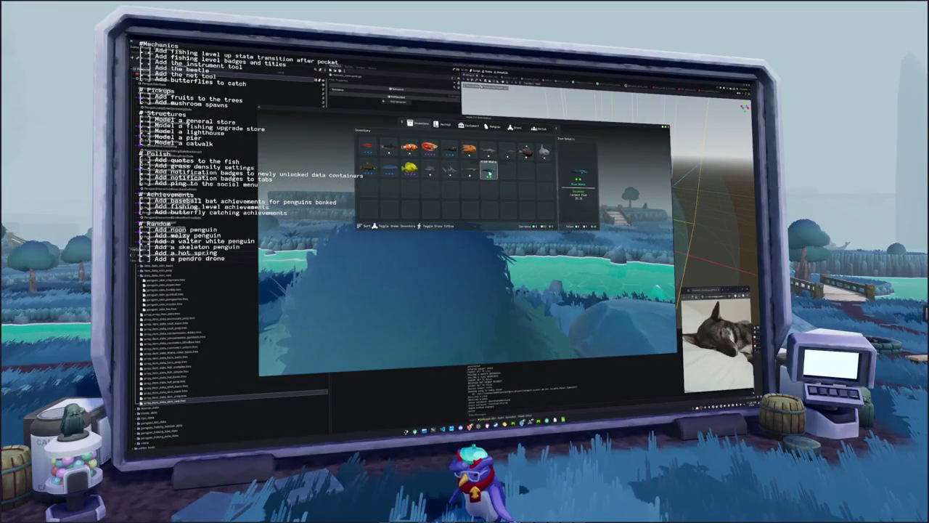
pyautogui.press('i')
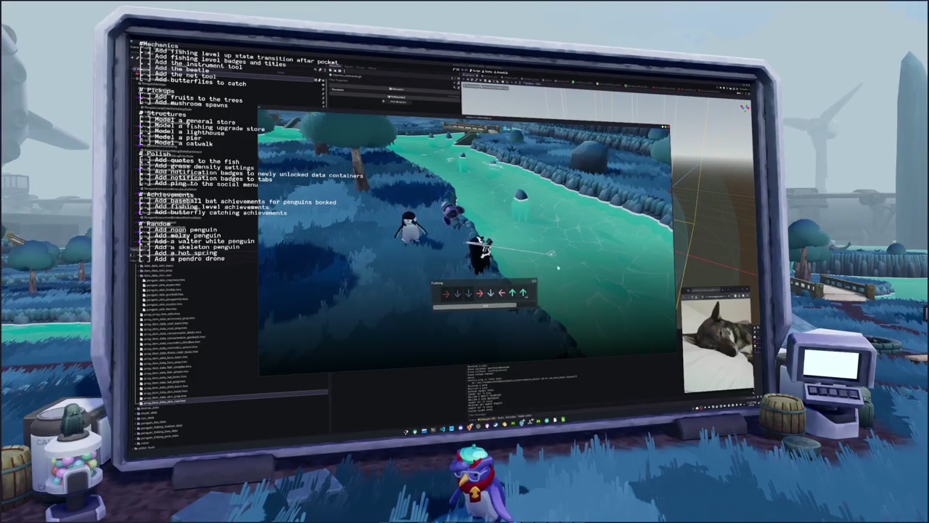
# Land a fish with the Right, Down, Left, Up arrow prompts, then cast into the river again
pyautogui.press('Right')
pyautogui.press('Down')
pyautogui.press('Down')
pyautogui.press('Right')
pyautogui.press('Down')
pyautogui.press('Left')
pyautogui.press('Up')
pyautogui.press('Up')
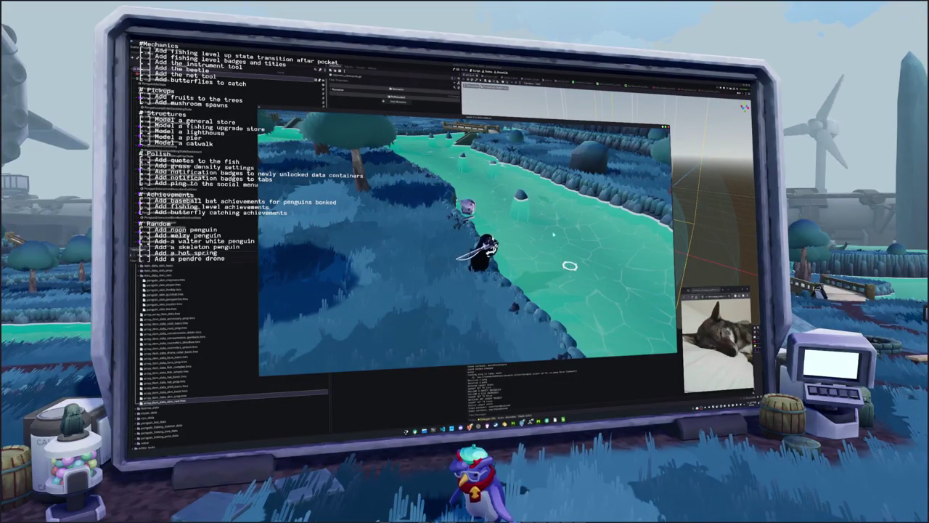
pyautogui.click(559, 269)
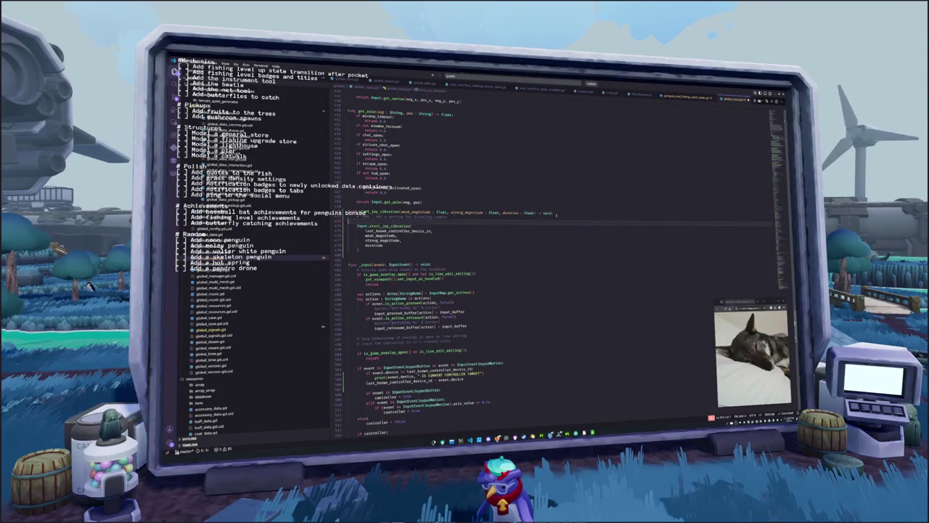
# Insert the note 'psetting for disableing rumble' on a new line above start_joy_vibration
pyautogui.scroll(3, 691, 254)
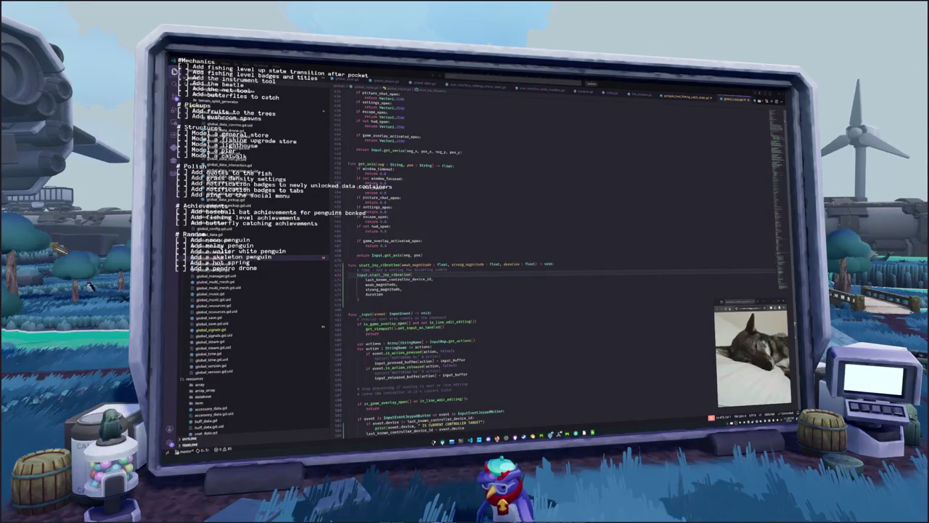
pyautogui.hotkey('alt', 'Tab')
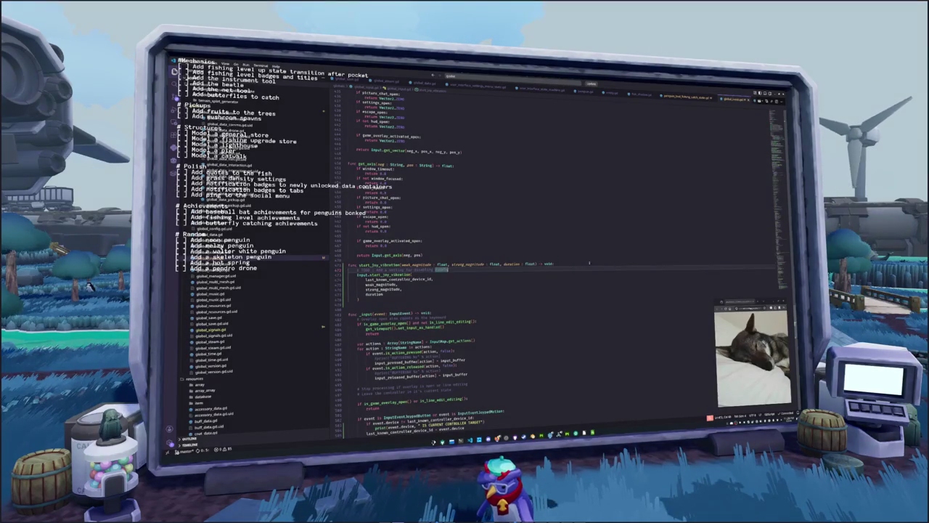
pyautogui.click(423, 299)
pyautogui.press('Up')
pyautogui.press('Up')
pyautogui.press('Up')
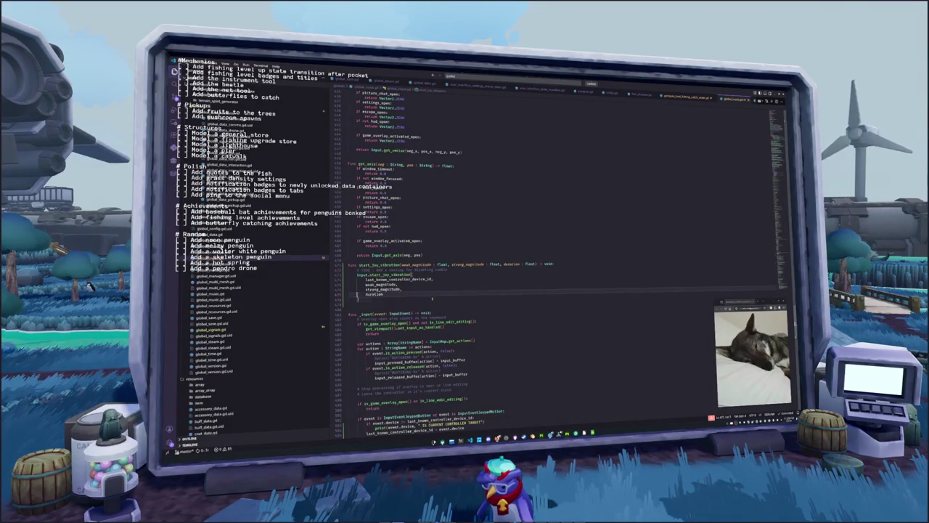
pyautogui.hotkey('ctrl', 'shift', 'Right')
pyautogui.hotkey('shift', 'Up')
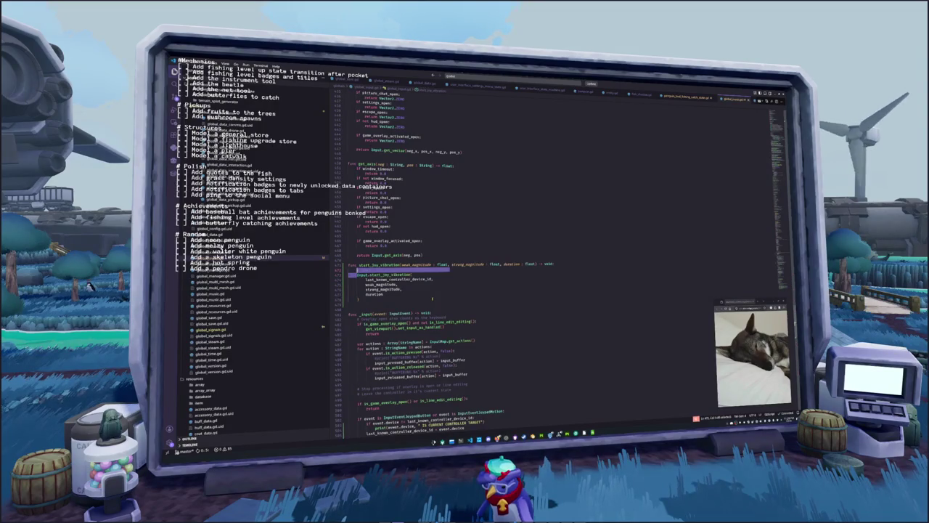
pyautogui.press('Return')
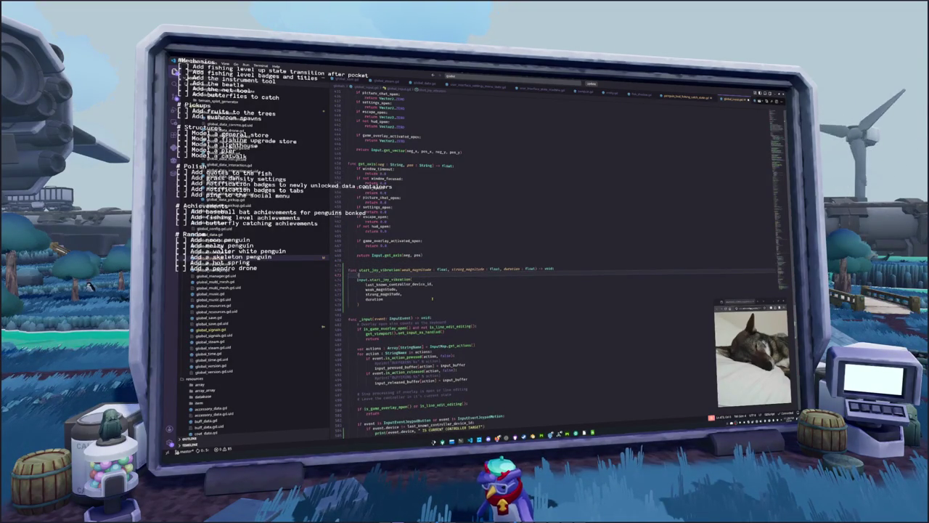
pyautogui.write('p')
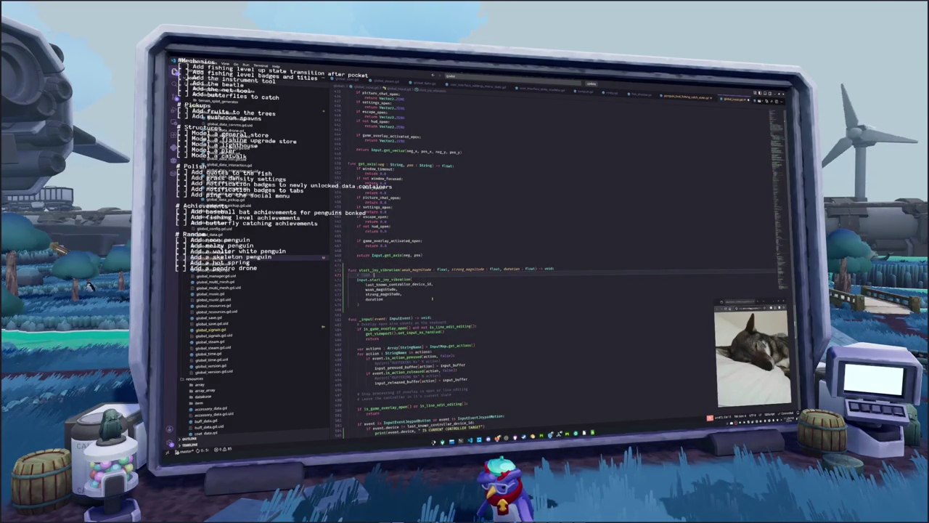
pyautogui.write('setting fo')
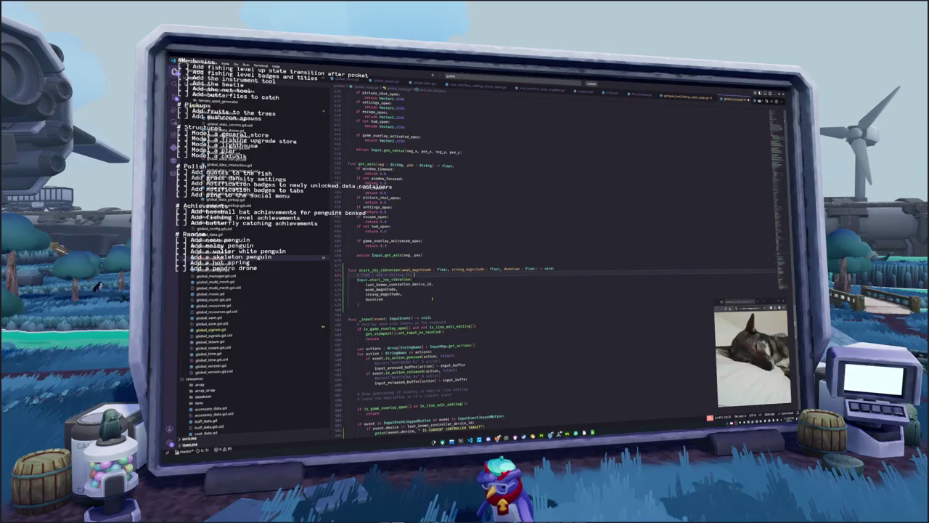
pyautogui.write('r disableing rumble')
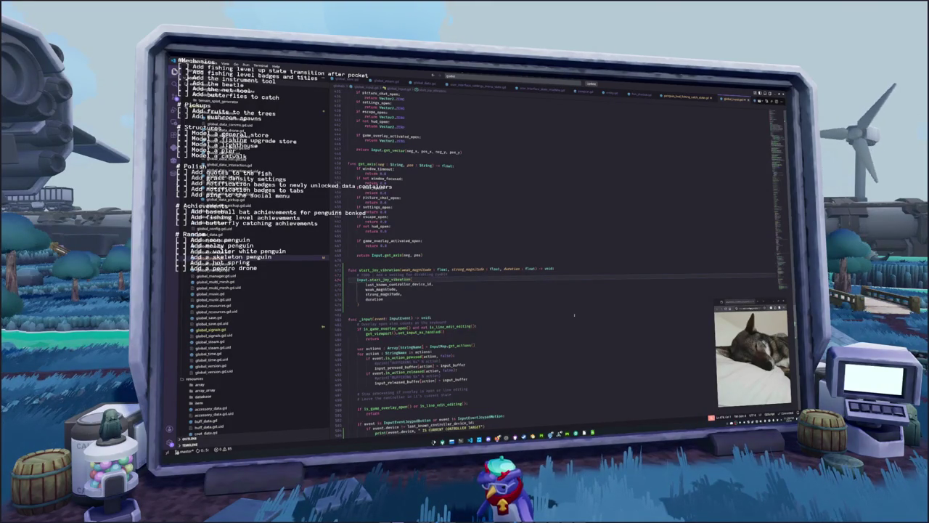
pyautogui.scroll(3, 686, 278)
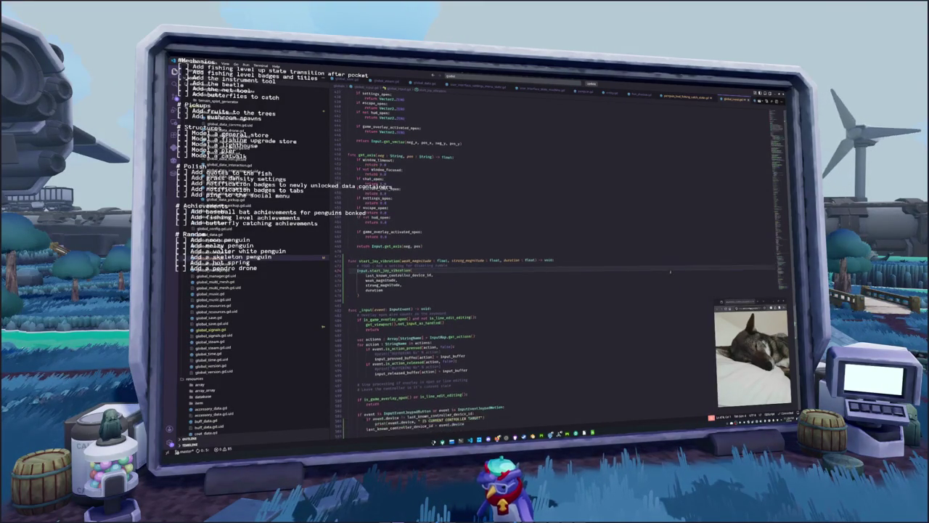
pyautogui.scroll(-2, 670, 272)
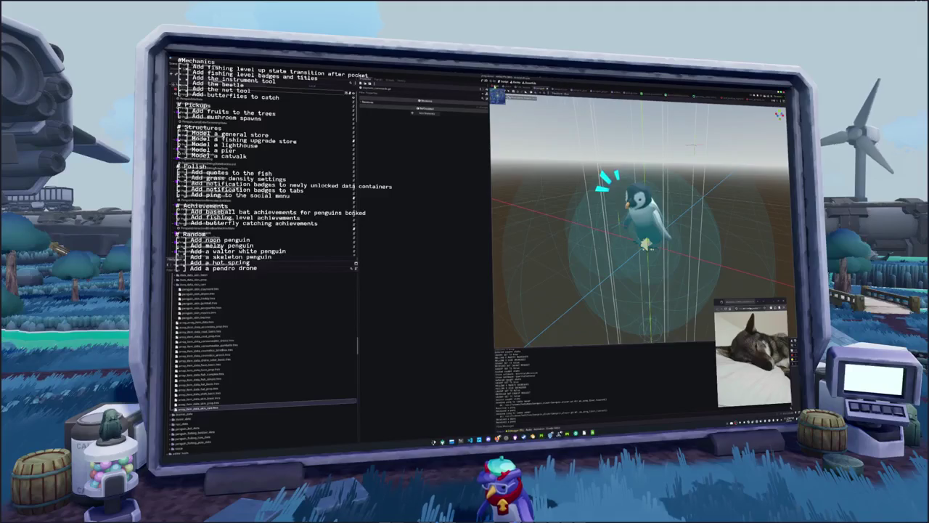
# Run and stop the game, then select the settings rows and their ScrollContainer in the settings scene
pyautogui.press('F5')
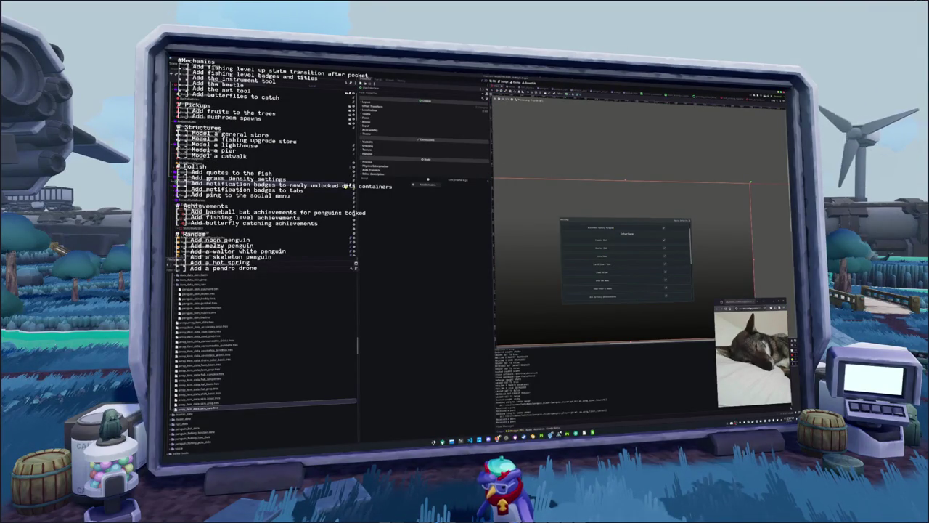
pyautogui.press('F8')
pyautogui.click(594, 237)
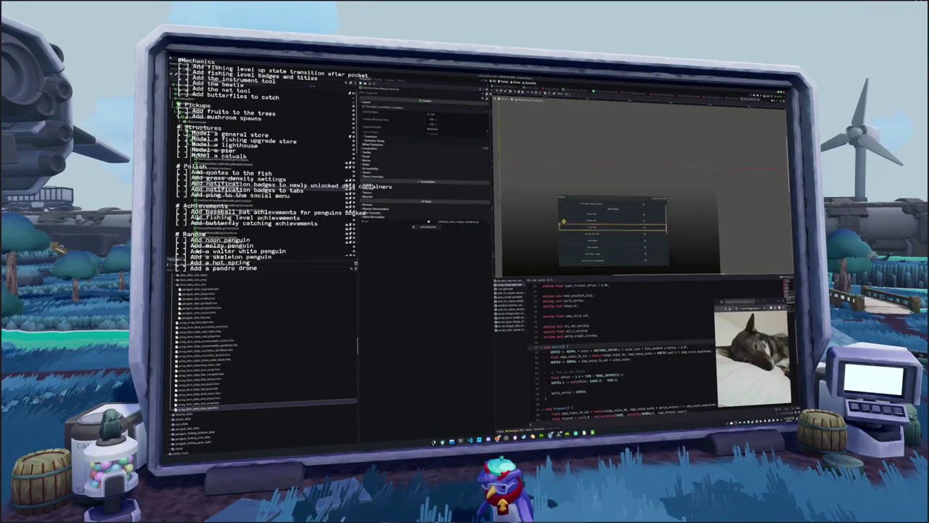
pyautogui.scroll(2, 630, 204)
pyautogui.click(691, 197)
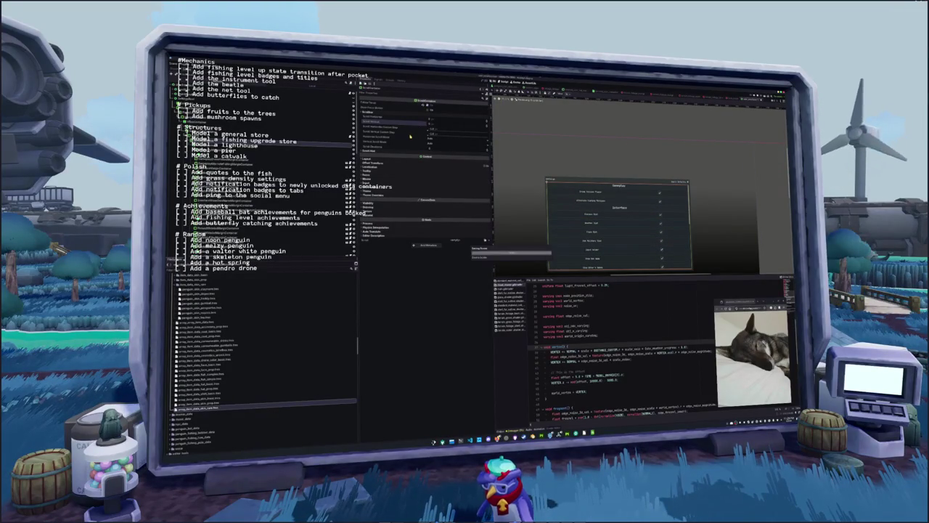
pyautogui.click(603, 203)
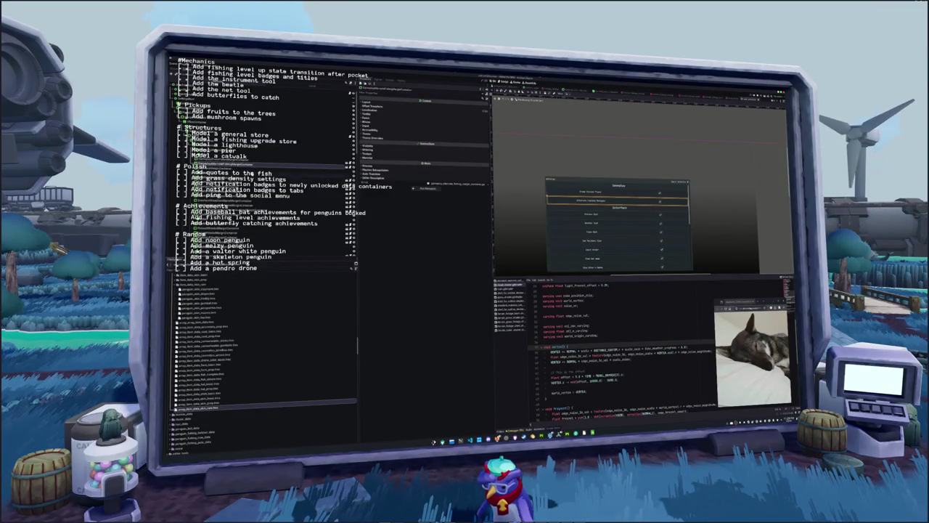
pyautogui.click(691, 197)
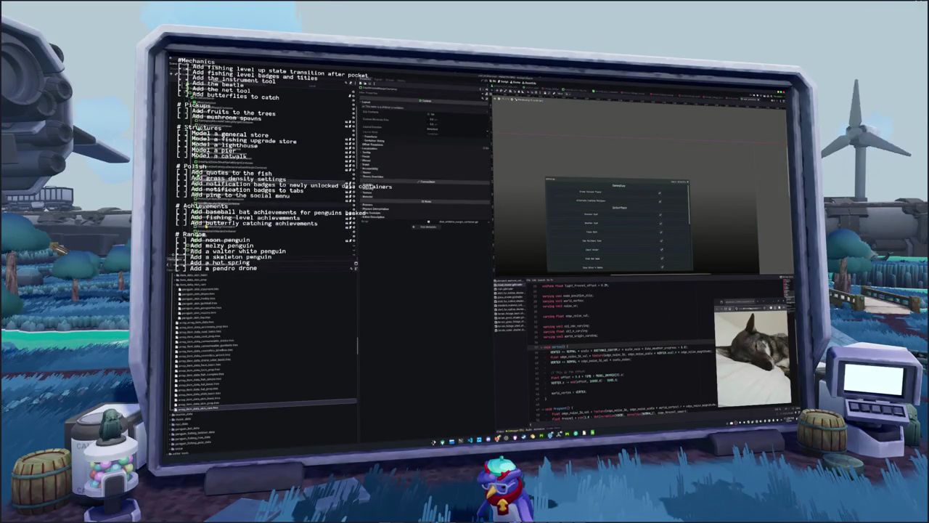
pyautogui.click(217, 236)
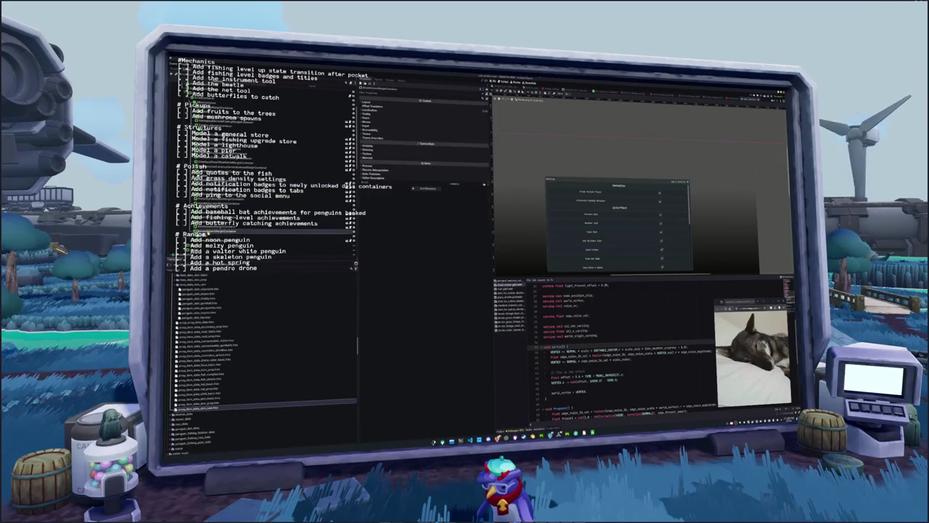
pyautogui.click(218, 242)
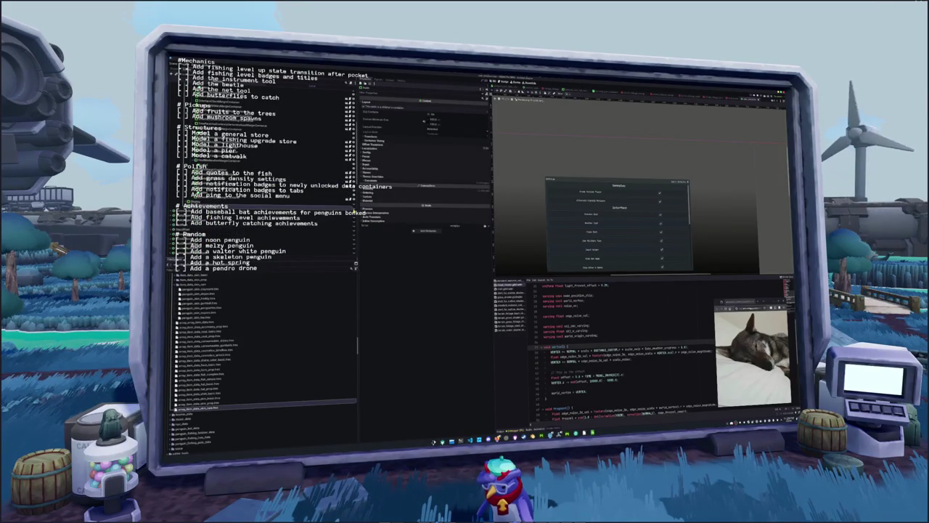
# Toggle page visibility so the preview shows the Volume settings page, and select the Volume panel node
pyautogui.click(351, 211)
pyautogui.click(353, 205)
pyautogui.click(353, 210)
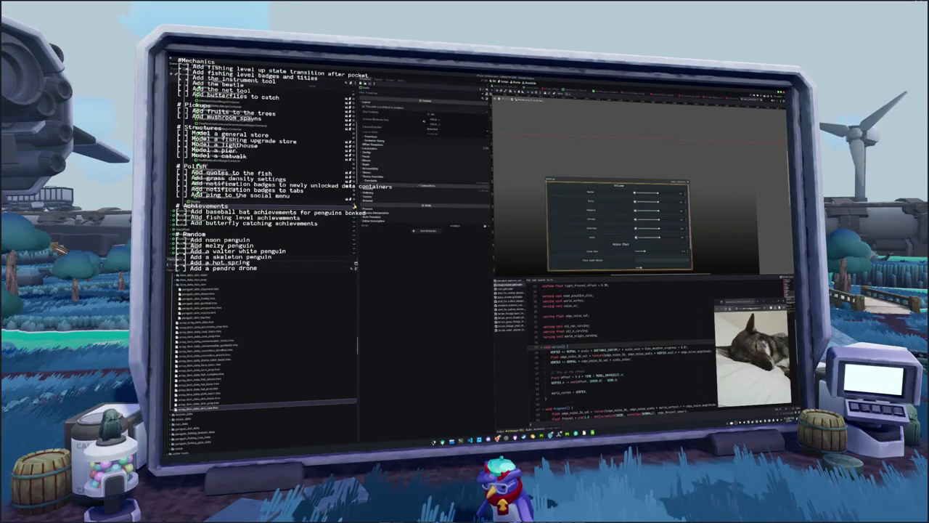
pyautogui.click(300, 210)
pyautogui.click(301, 210)
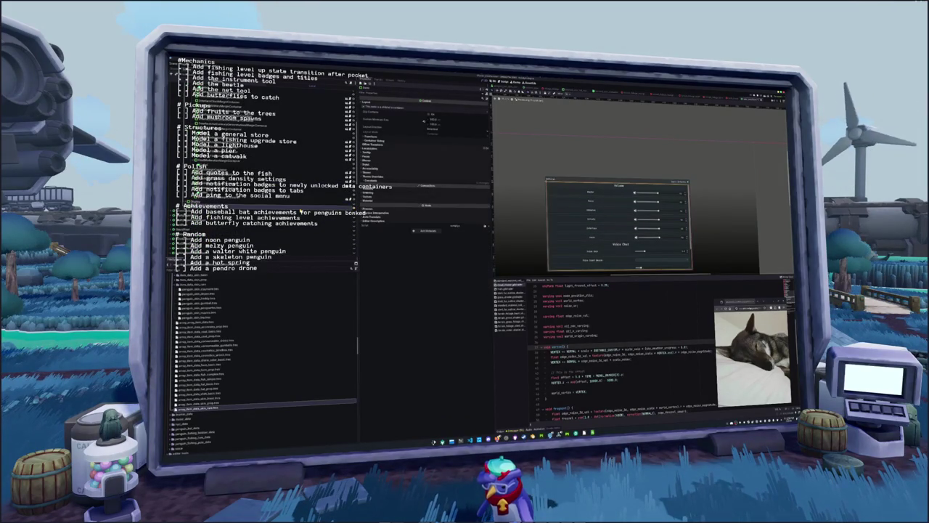
pyautogui.click(301, 211)
pyautogui.click(338, 212)
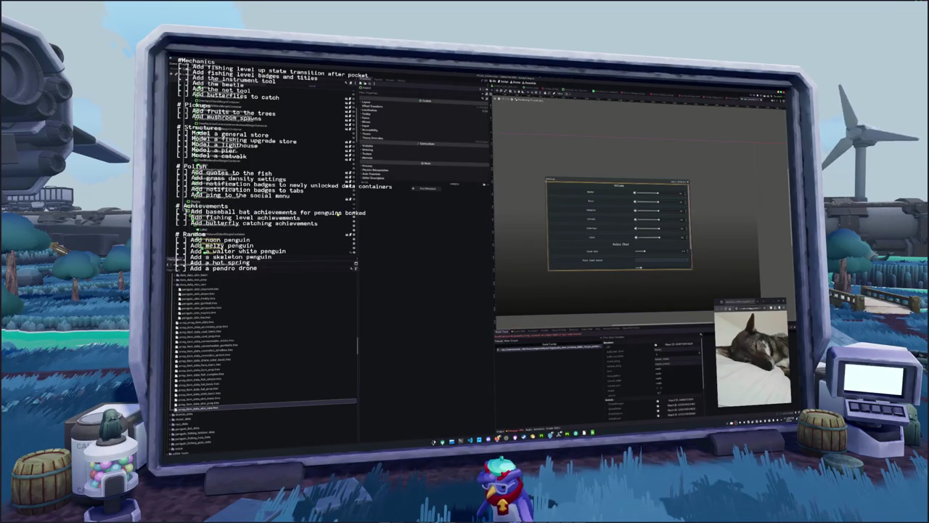
# Expand the settings menu hierarchy and select the TabContainer holding the settings tabs
pyautogui.click(347, 212)
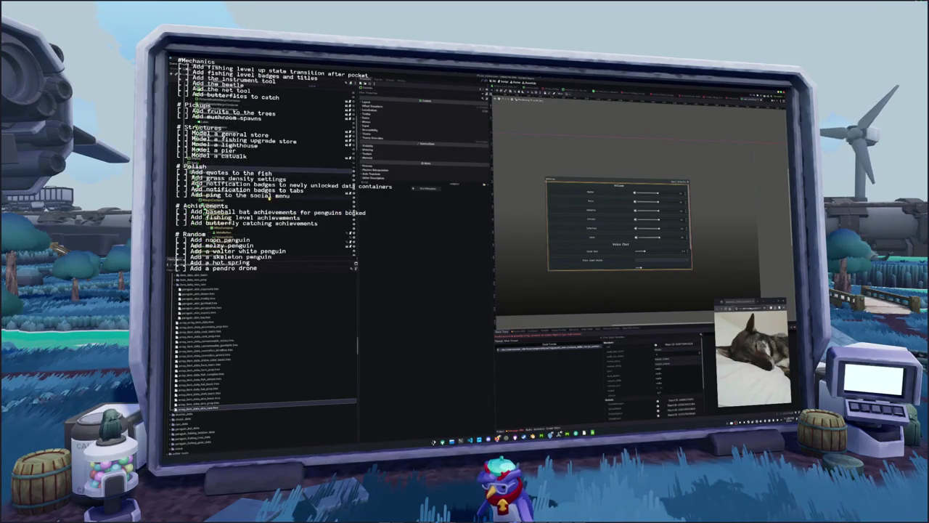
pyautogui.click(218, 185)
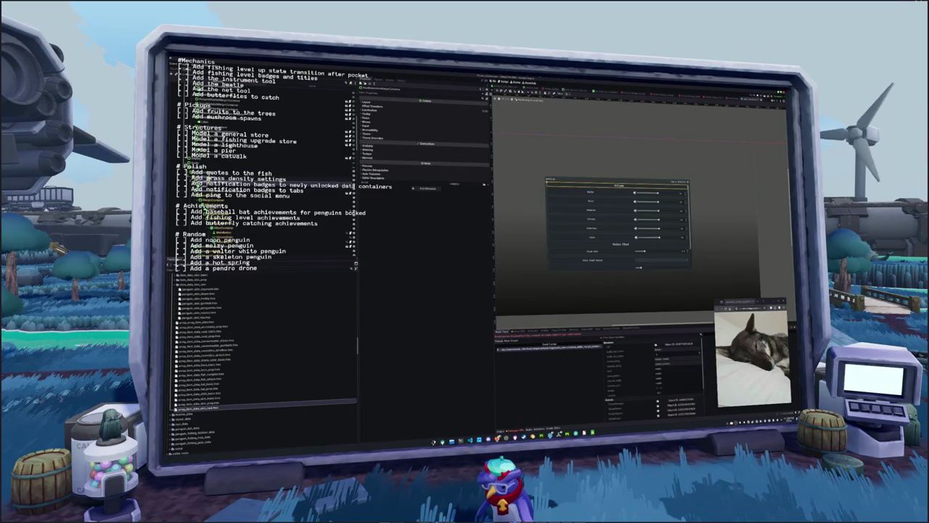
pyautogui.click(204, 170)
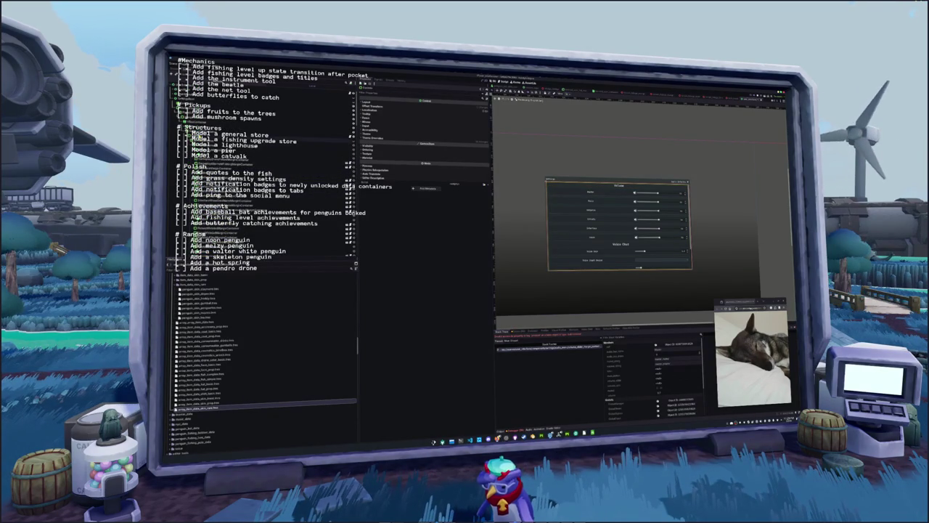
pyautogui.click(305, 135)
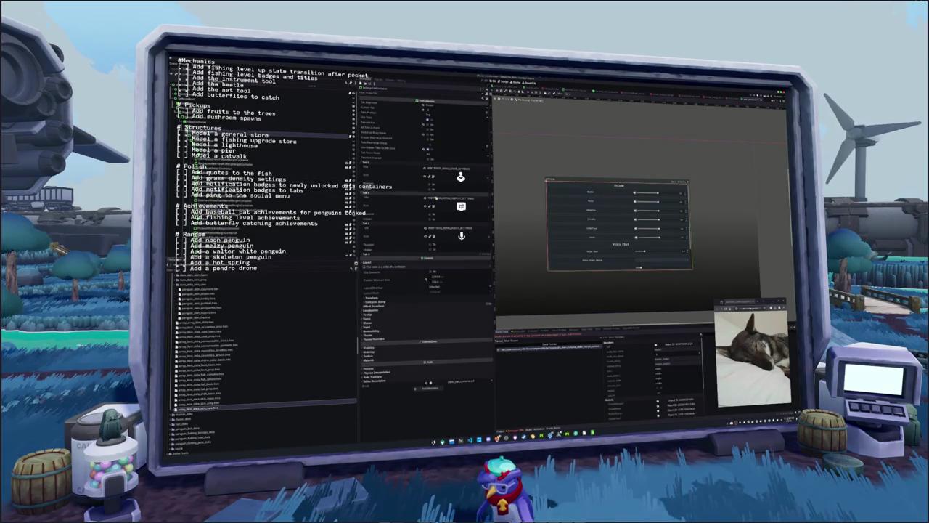
# Set Tab 3's Icon to a gamepad texture chosen from the filtered Texture2D picker
pyautogui.click(485, 253)
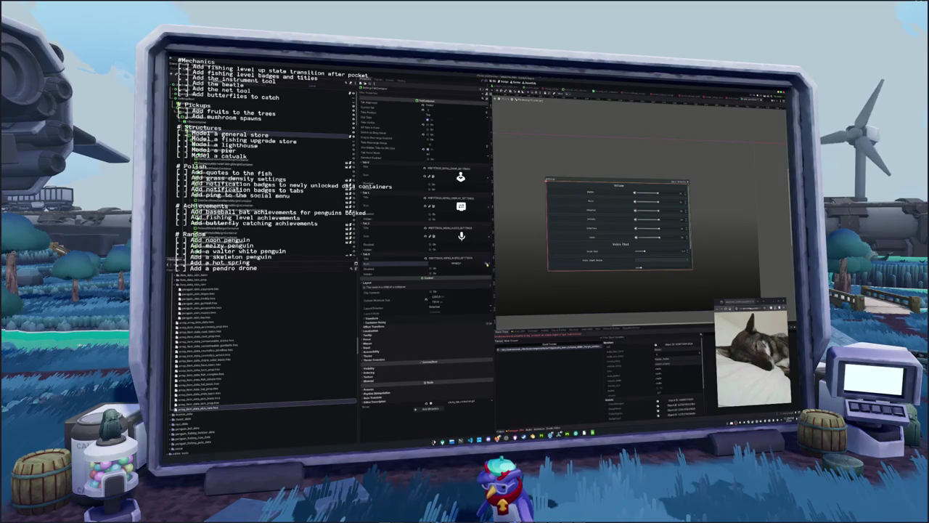
pyautogui.click(464, 261)
pyautogui.write('n')
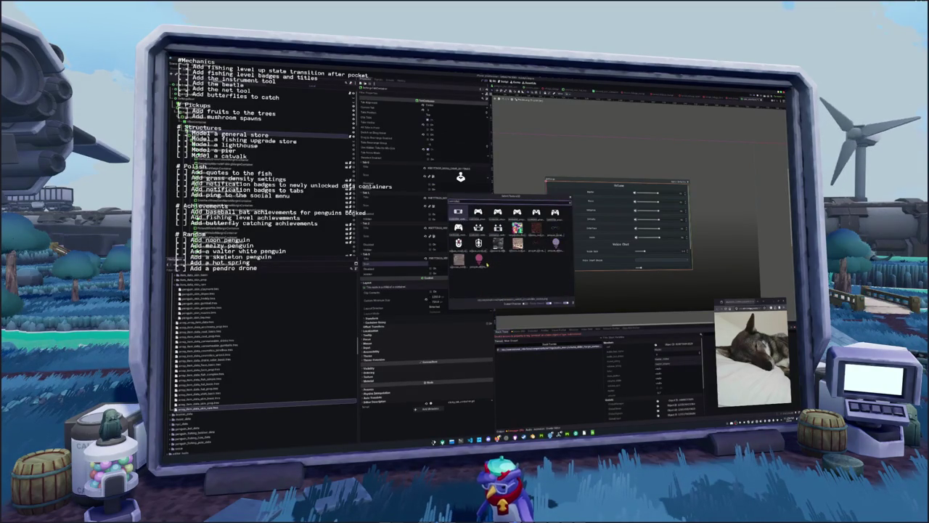
pyautogui.press('Down')
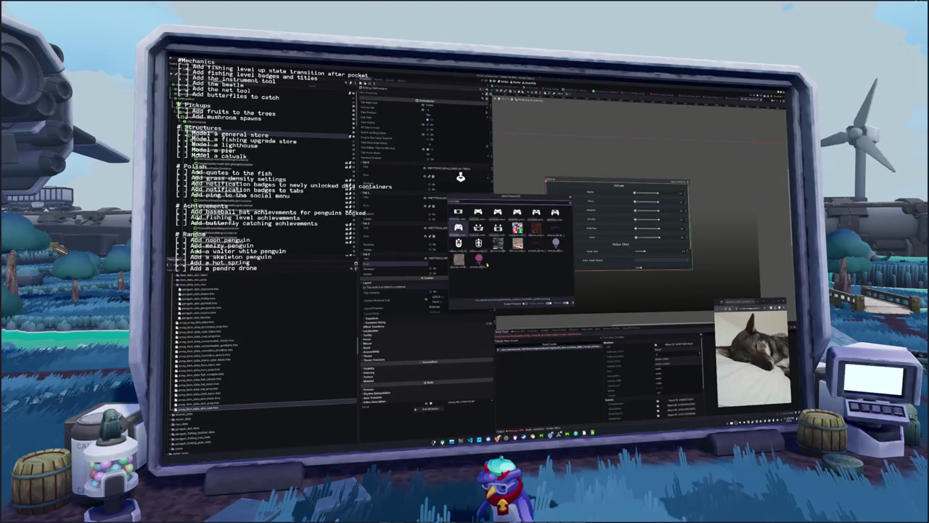
pyautogui.press('Right')
pyautogui.press('Right')
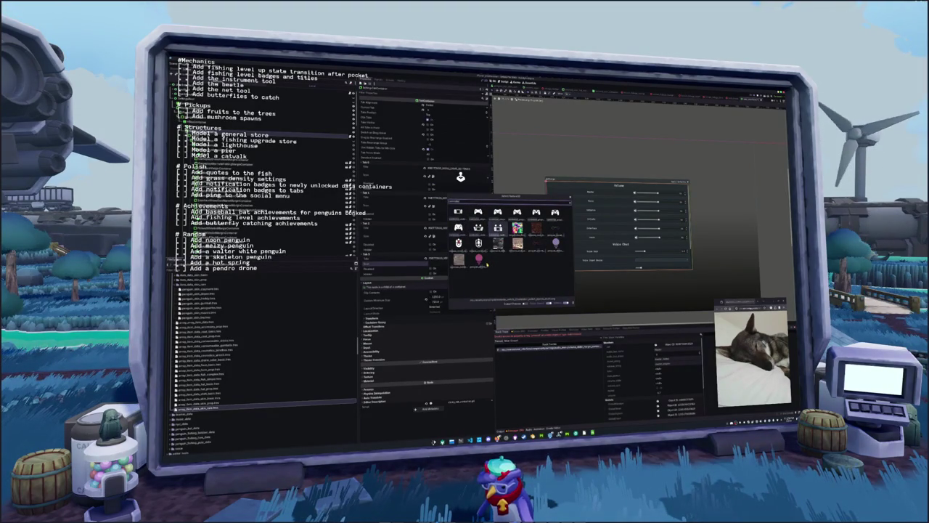
pyautogui.press('Up')
pyautogui.click(555, 212)
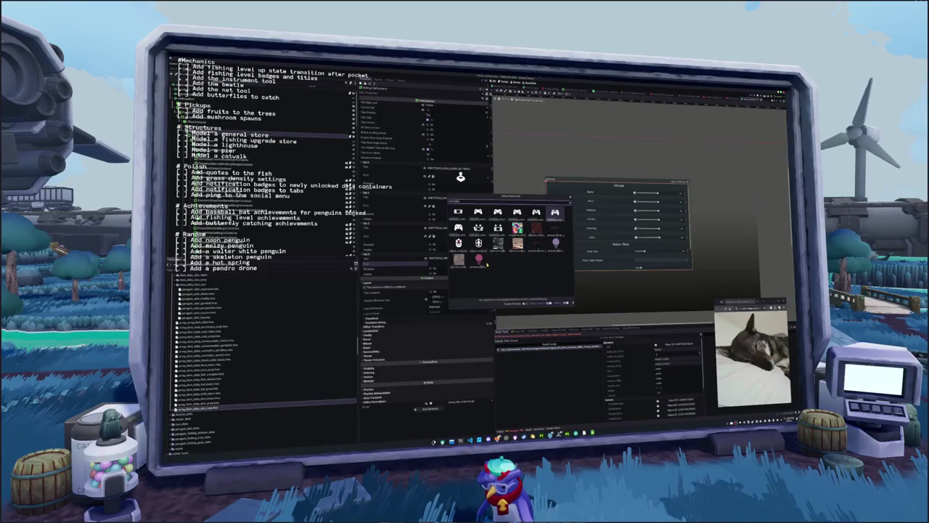
pyautogui.press('Left')
pyautogui.press('Left')
pyautogui.press('Left')
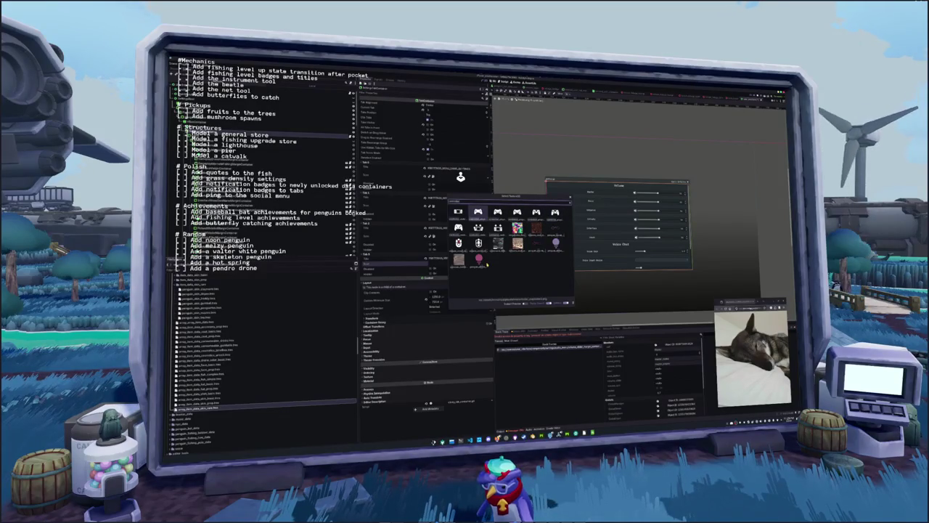
pyautogui.press('Right')
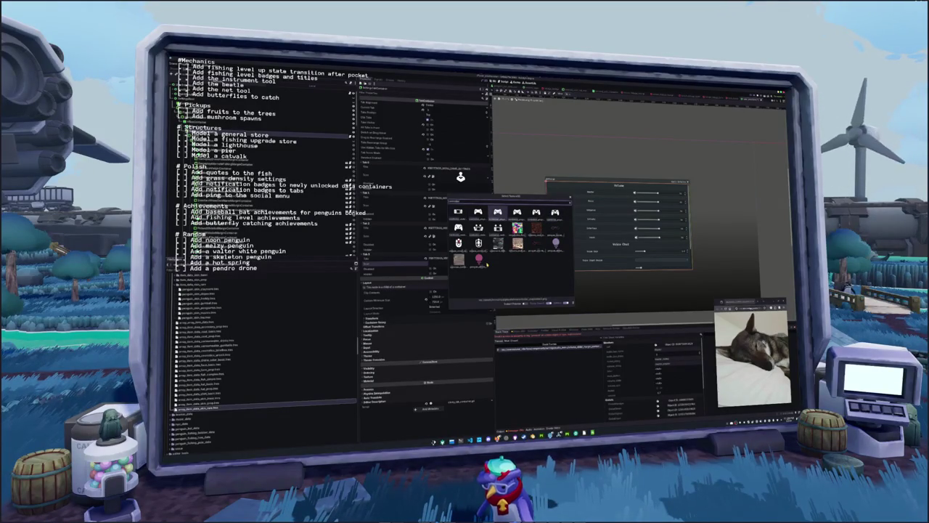
pyautogui.press('Left')
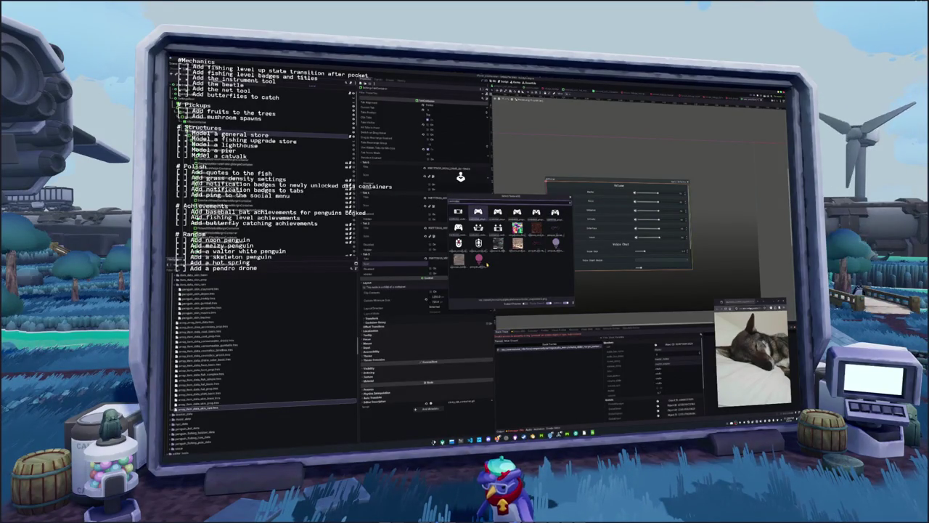
pyautogui.press('Return')
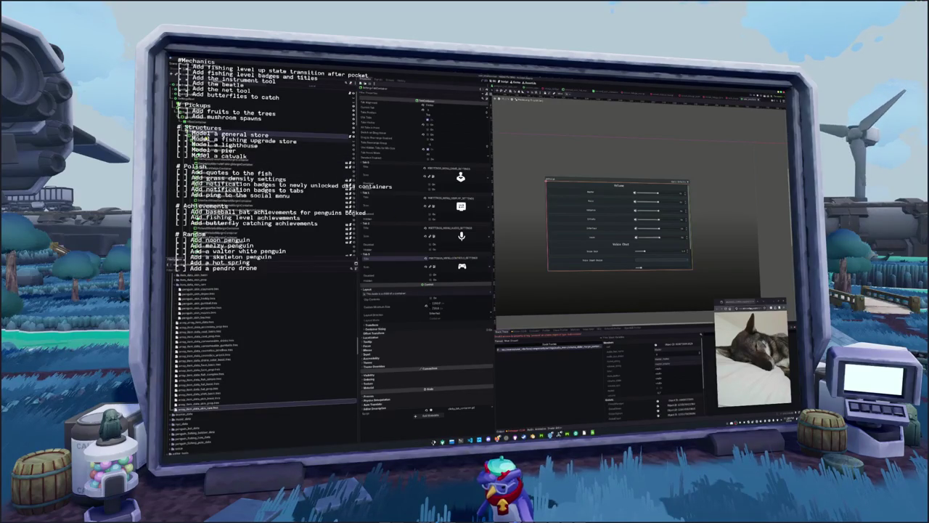
# Step down the Scene dock nodes until the preview shows the controller settings page
pyautogui.scroll(-5, 425, 254)
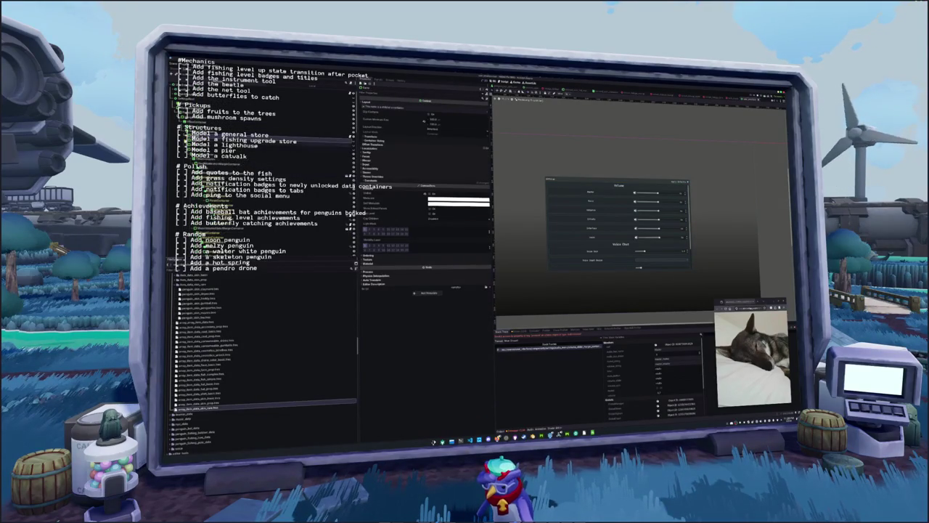
pyautogui.click(320, 152)
pyautogui.press('Down')
pyautogui.press('Down')
pyautogui.press('Down')
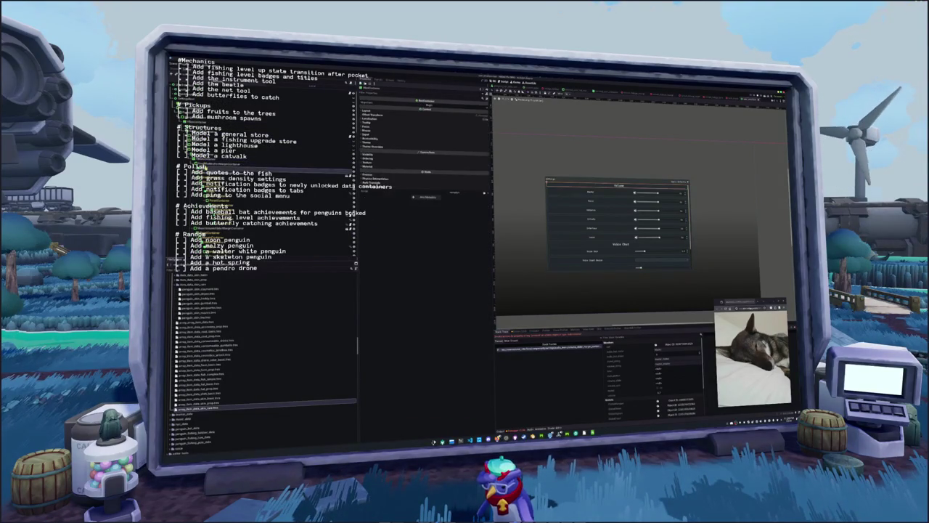
pyautogui.press('Down')
pyautogui.press('Down')
pyautogui.press('Down')
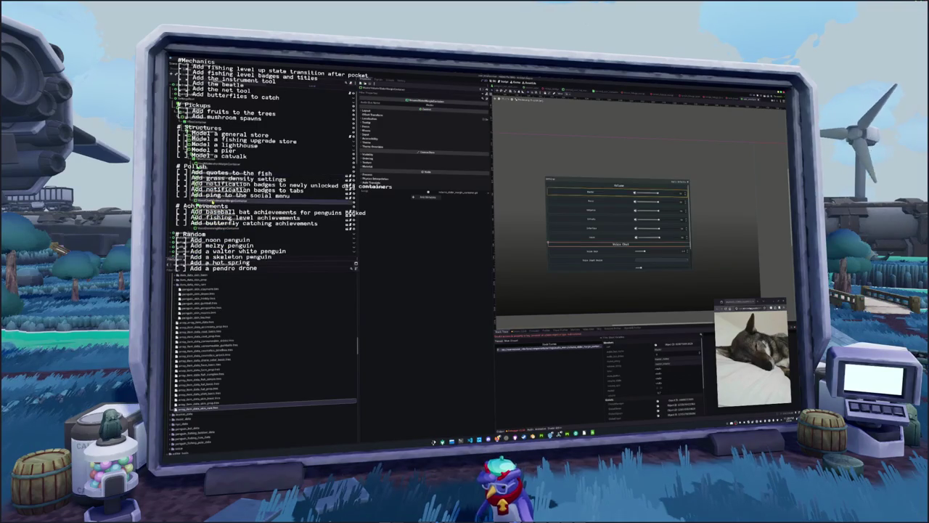
pyautogui.press('Down')
pyautogui.press('Down')
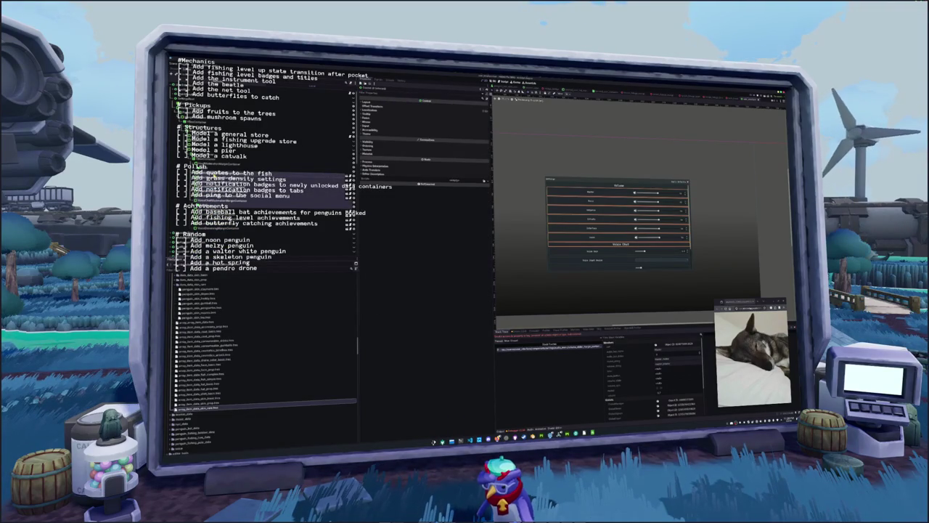
pyautogui.press('Down')
pyautogui.press('Down')
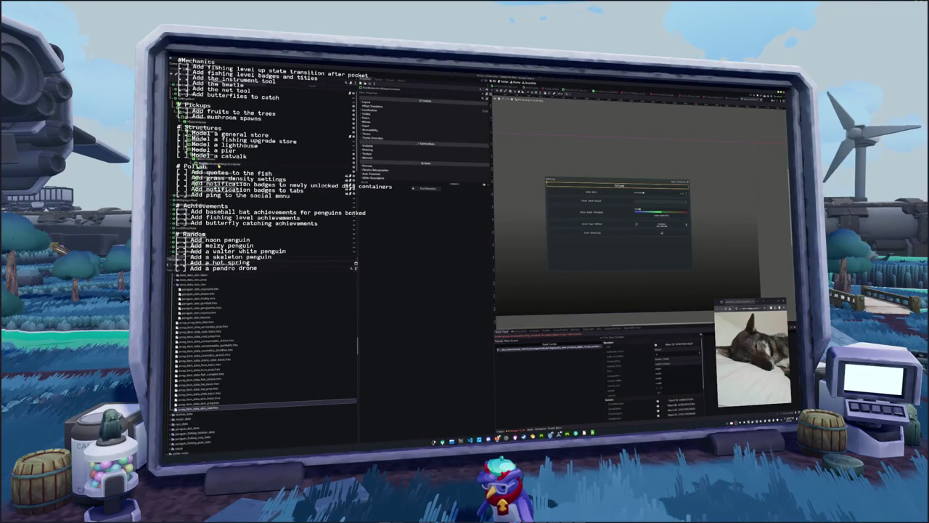
pyautogui.press('Down')
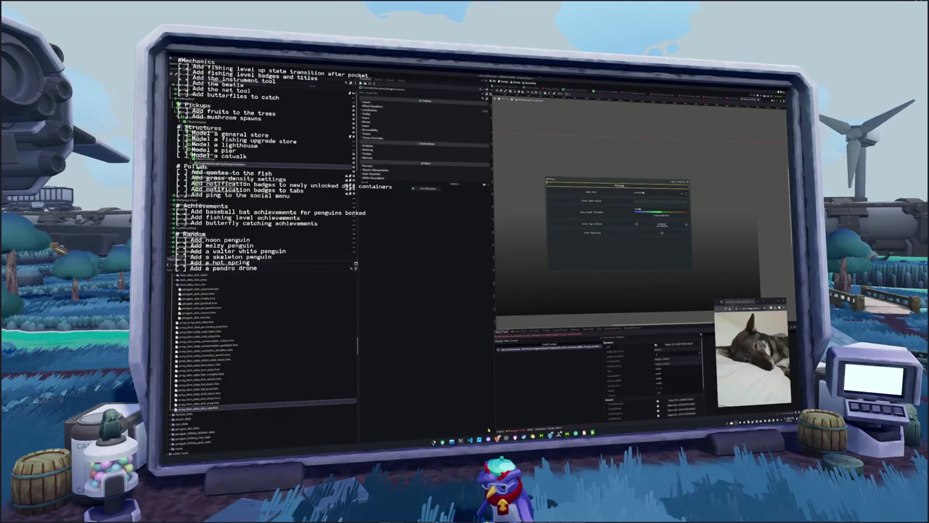
pyautogui.click(558, 434)
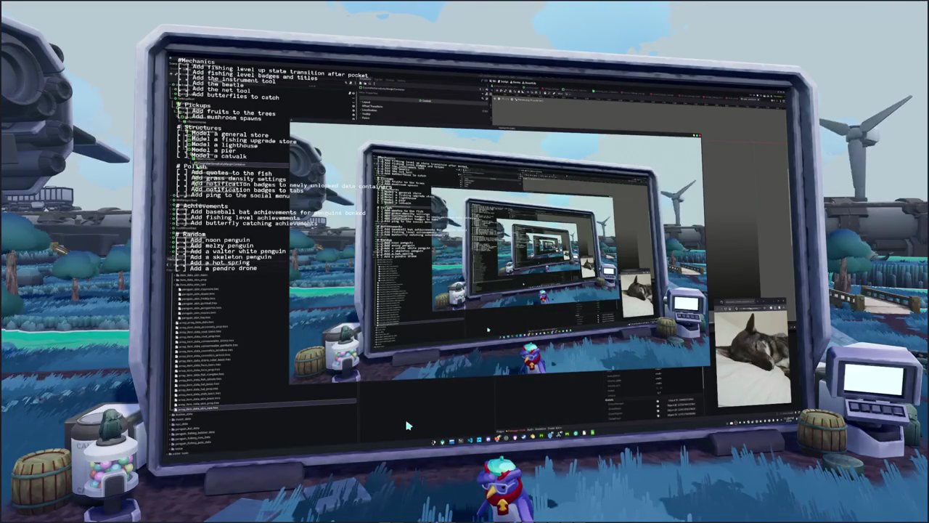
# Dismiss the in-game chat, return to the editor and switch the settings preview tab
pyautogui.press('Return')
pyautogui.press('Escape')
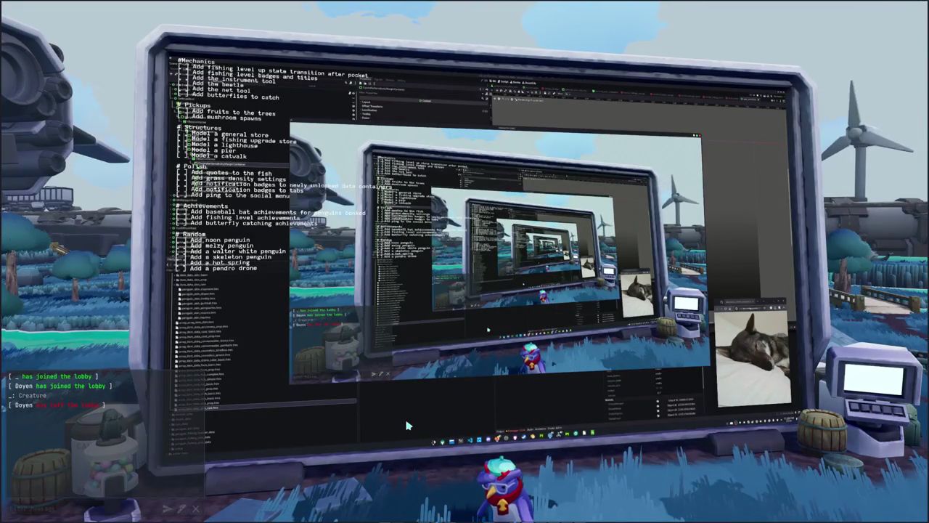
pyautogui.click(459, 418)
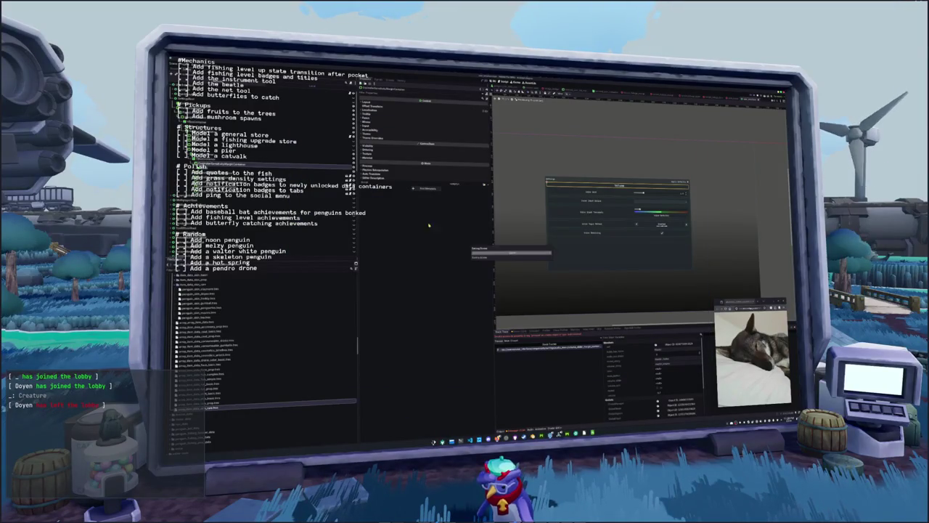
pyautogui.press('e')
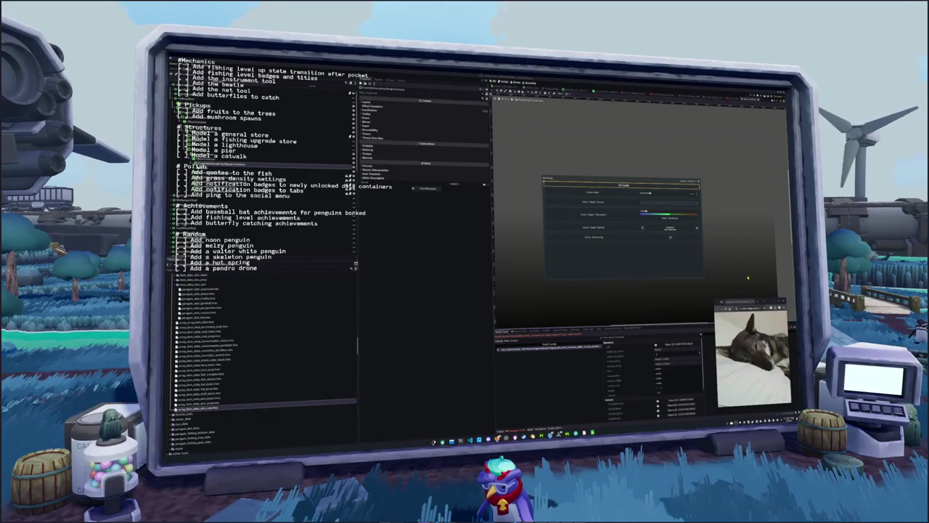
# Change the section title label's text key to CONTROLLER_DENSITIVITY
pyautogui.click(609, 195)
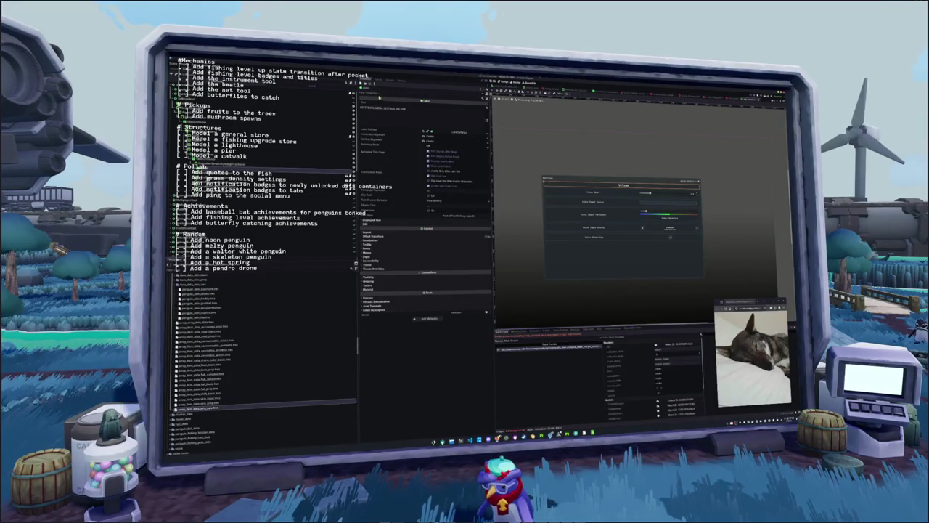
pyautogui.moveTo(406, 108); pyautogui.dragTo(395, 108)
pyautogui.write('CONTROLLER_DE')
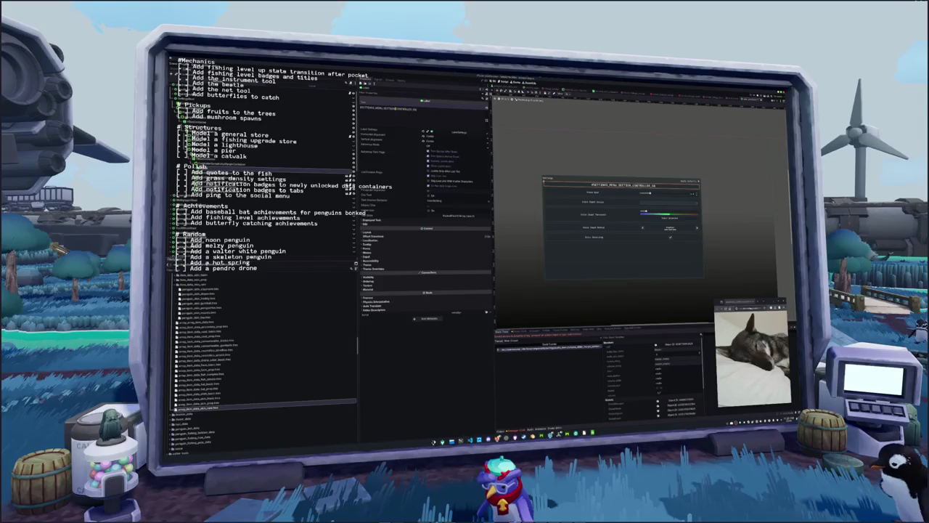
pyautogui.write('NSITIVITY')
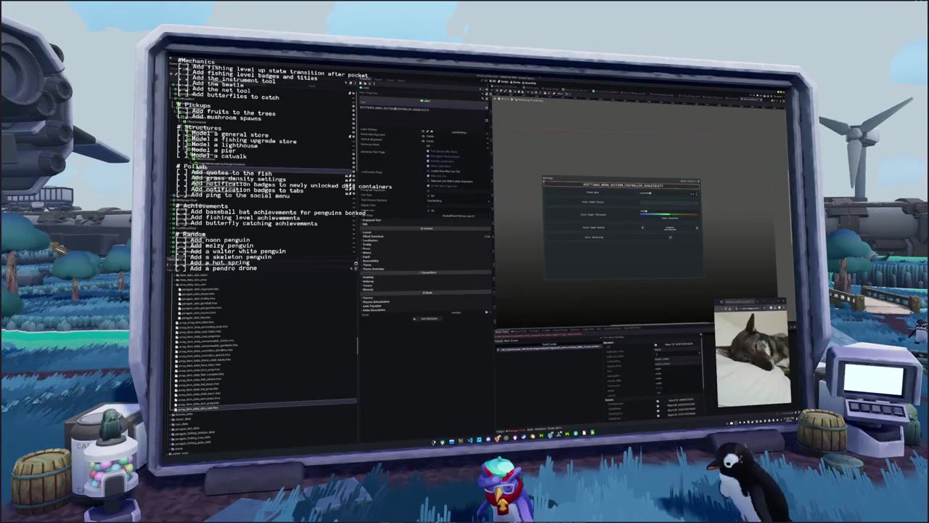
# Select the four voice settings rows and delete them
pyautogui.scroll(2, 640, 149)
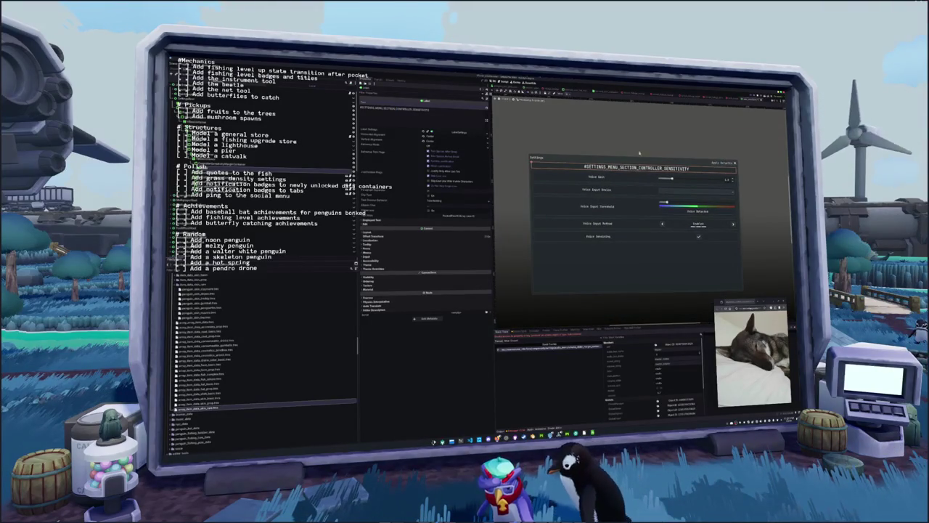
pyautogui.click(281, 174)
pyautogui.click(283, 190)
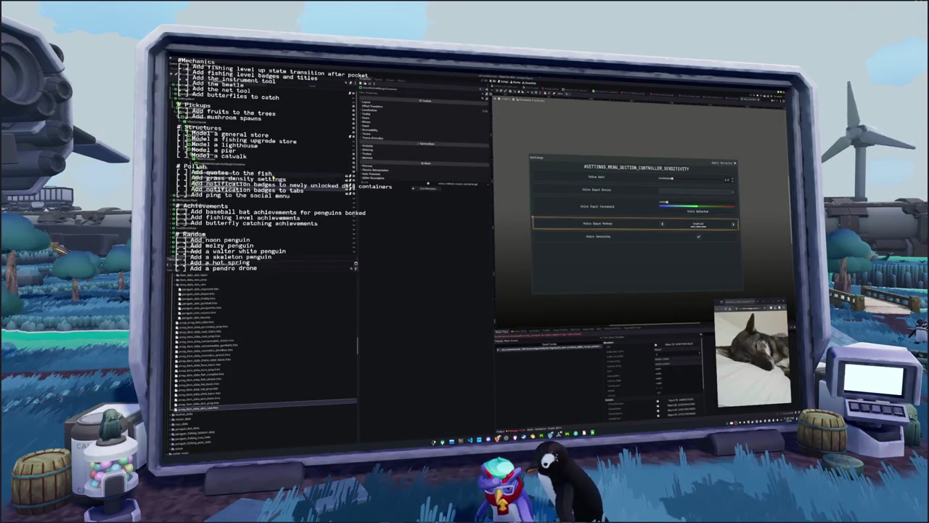
pyautogui.keyDown('shift'); pyautogui.click(281, 172); pyautogui.keyUp('shift')
pyautogui.press('Delete')
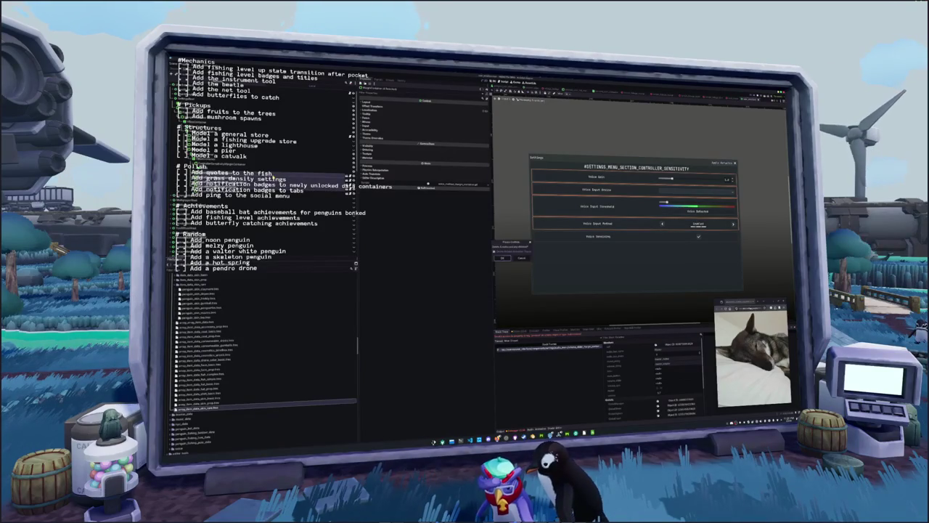
pyautogui.press('Return')
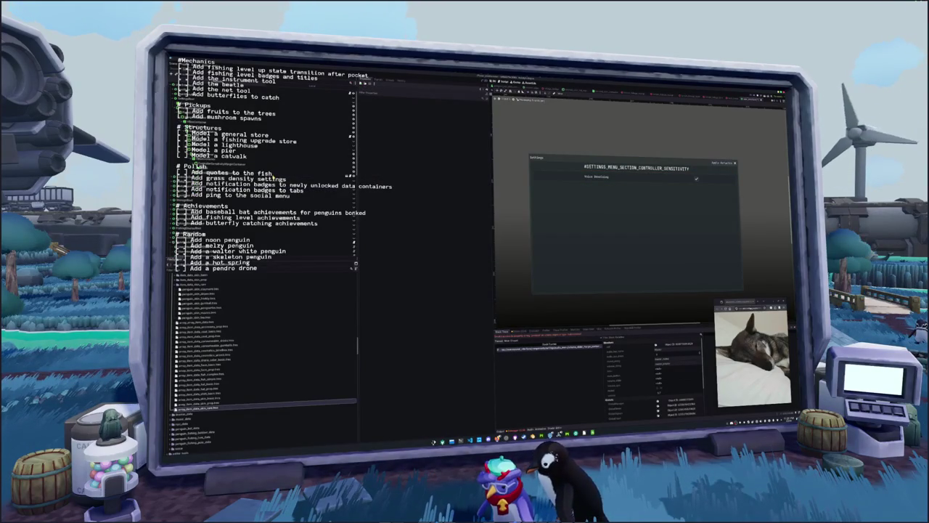
# Check the remaining header, label and Voice Sensitivity row nodes in the Scene dock
pyautogui.click(232, 167)
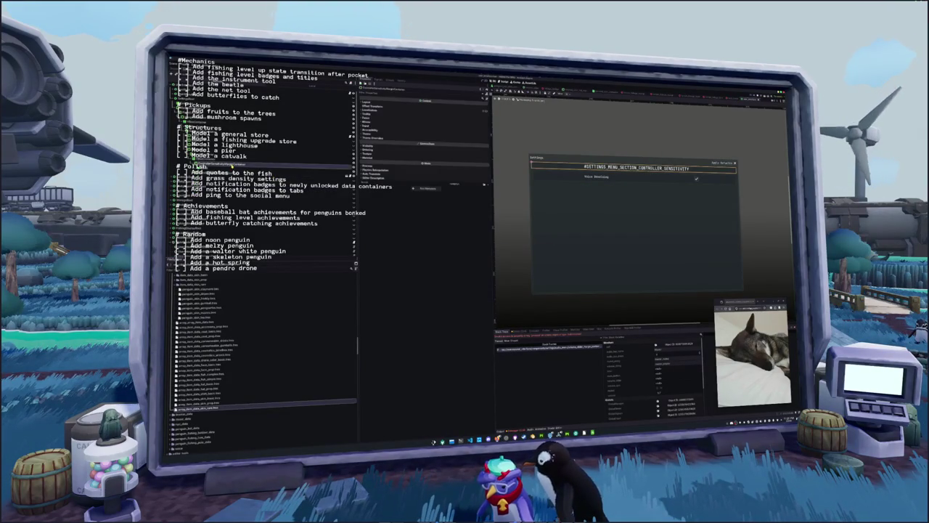
pyautogui.click(231, 177)
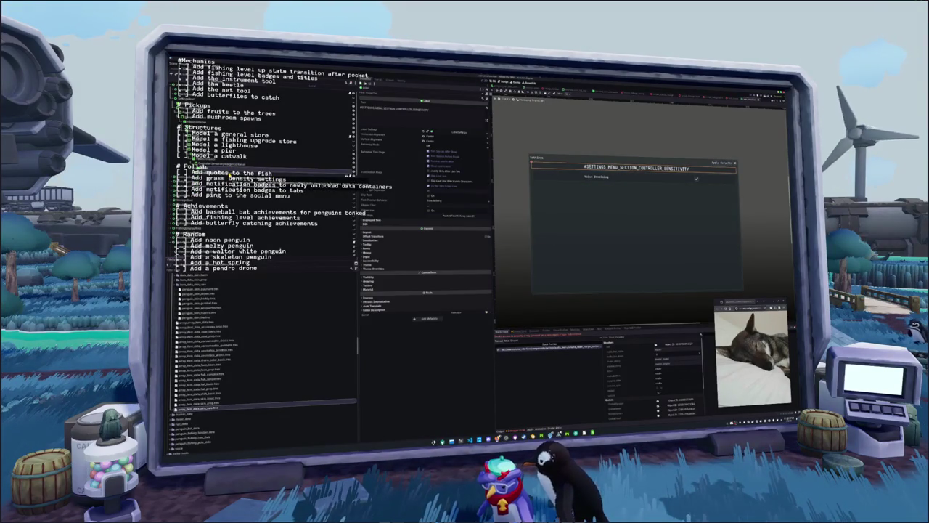
pyautogui.click(231, 171)
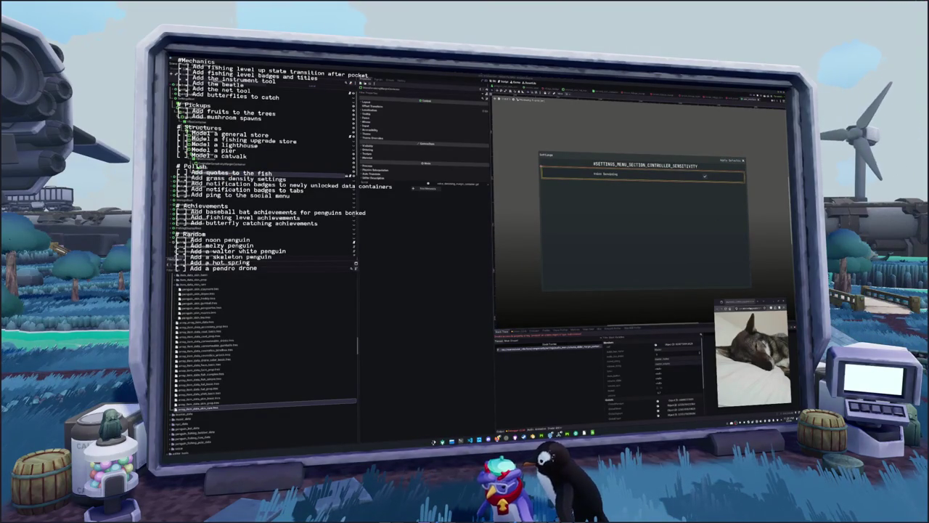
pyautogui.scroll(1, 661, 200)
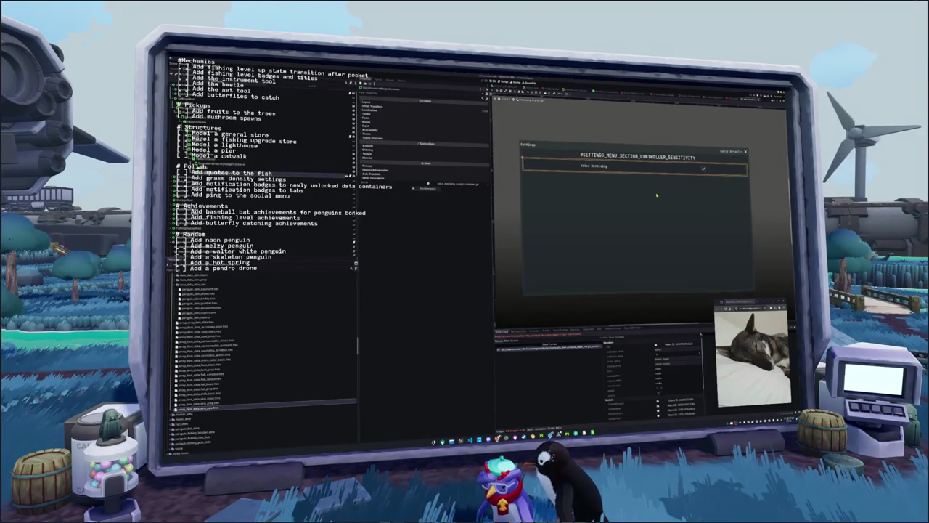
pyautogui.rightClick(267, 174)
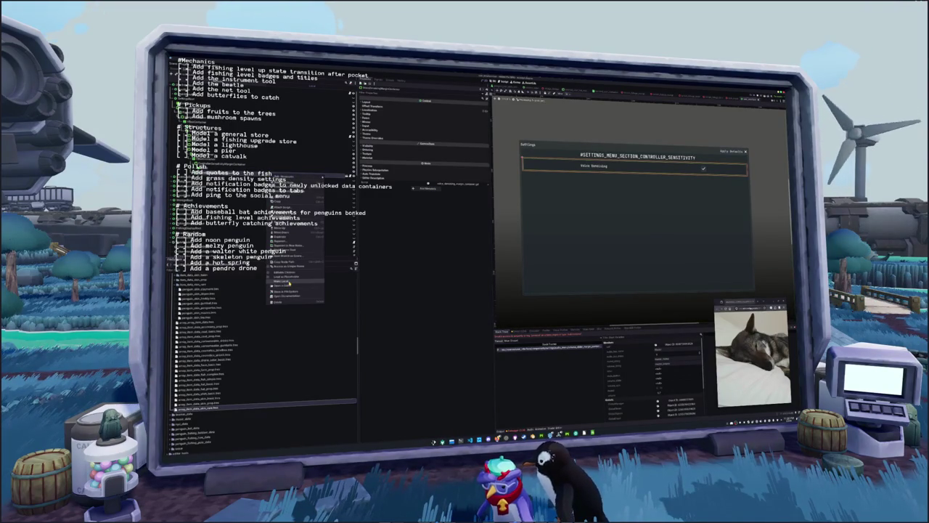
# Pick an action from the Voice Sensitivity row node's context menu
pyautogui.click(282, 281)
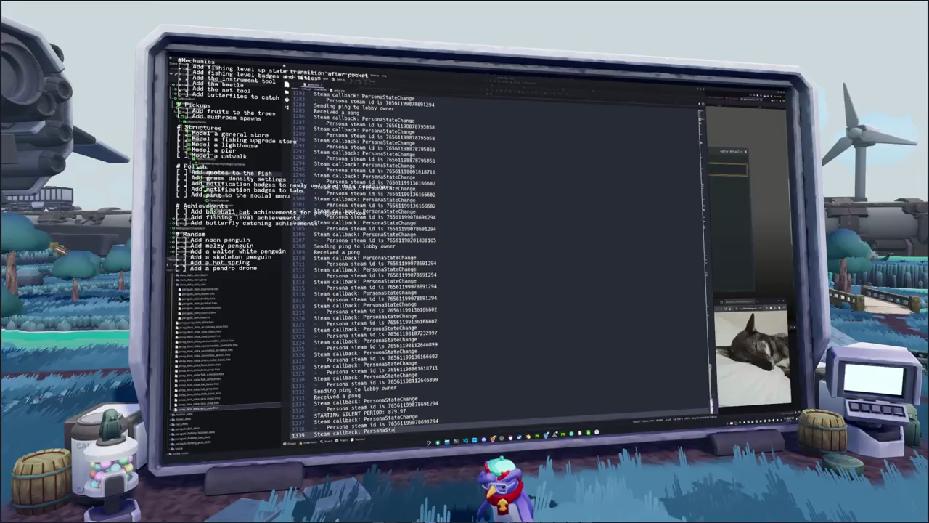
# Scroll back through the earlier game log output
pyautogui.scroll(5, 557, 313)
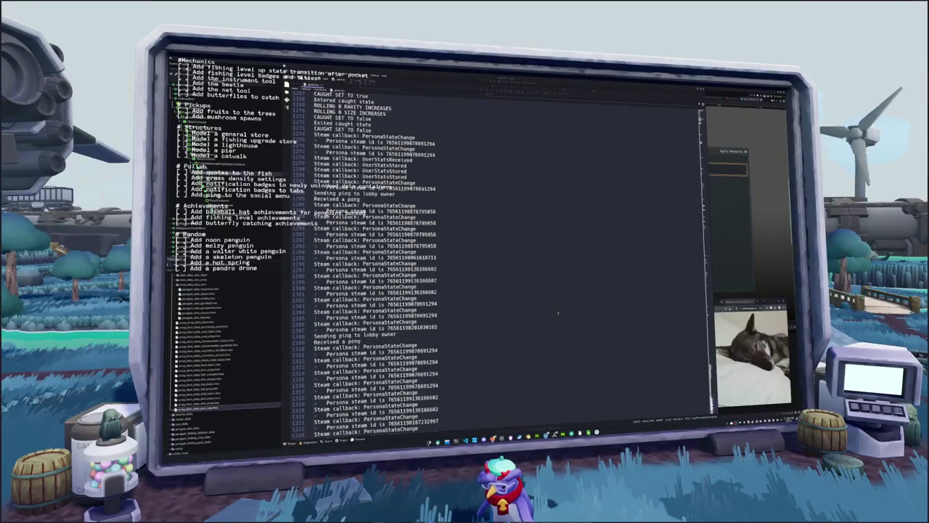
pyautogui.scroll(10, 558, 314)
pyautogui.scroll(3, 559, 304)
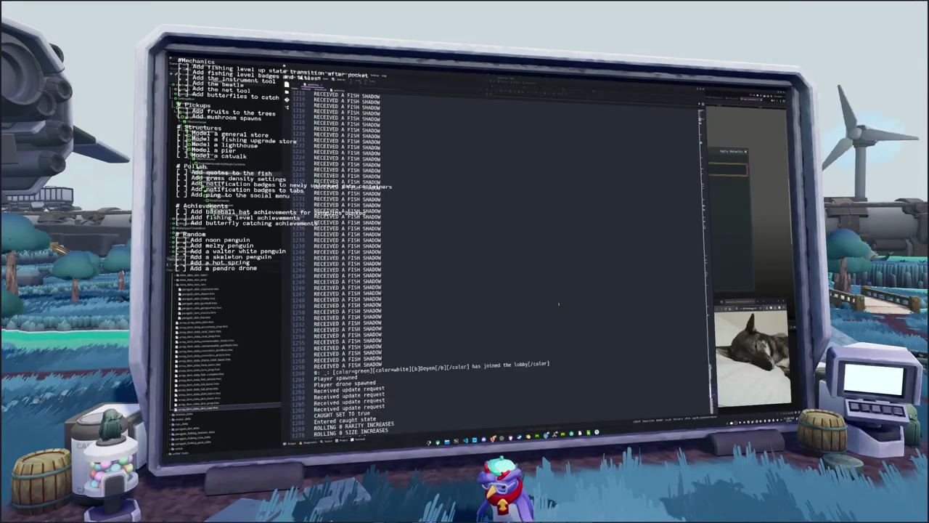
pyautogui.scroll(20, 559, 304)
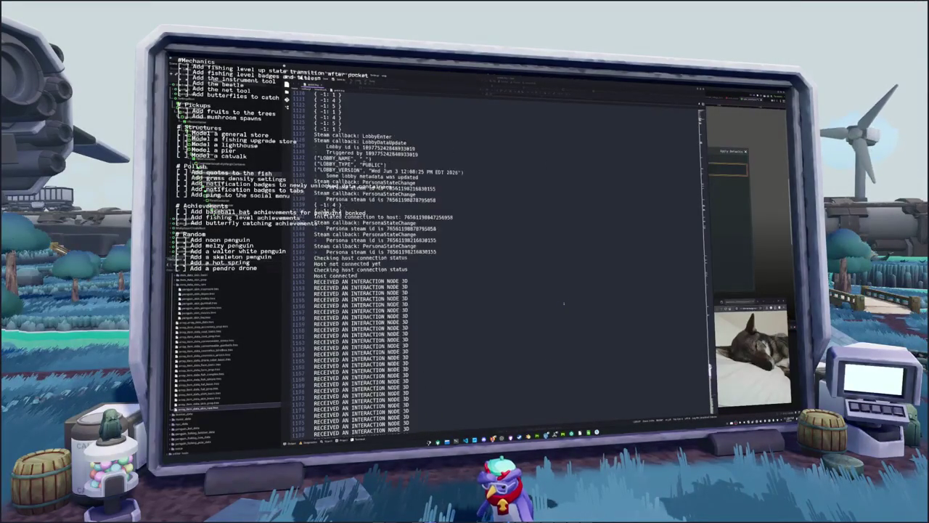
pyautogui.scroll(20, 563, 303)
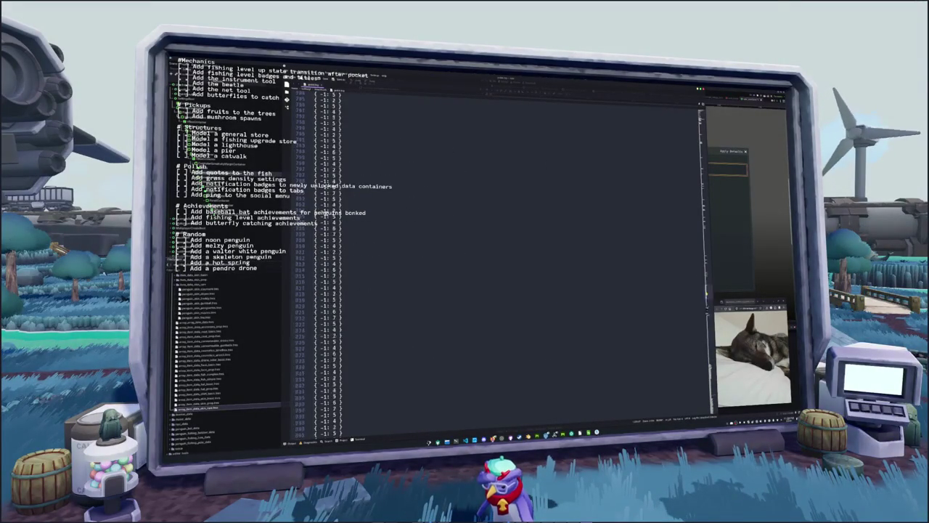
pyautogui.scroll(-20, 645, 305)
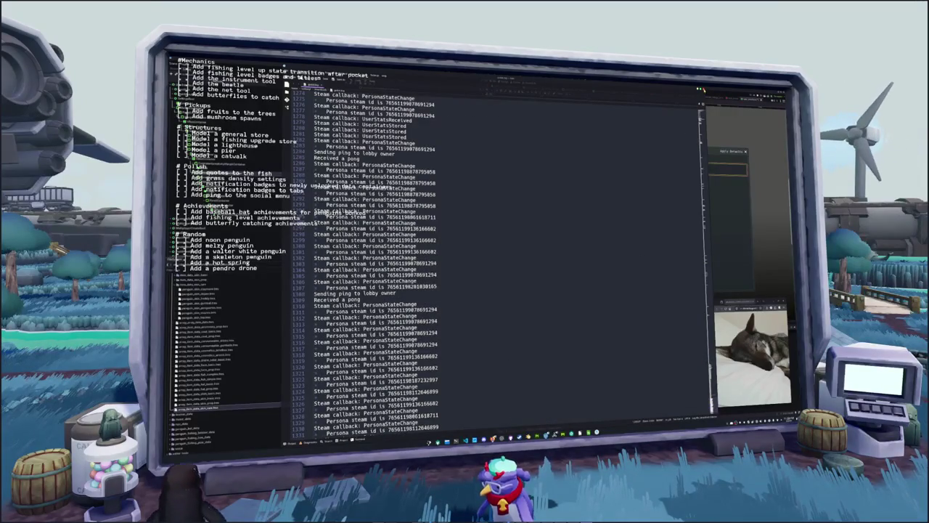
# Relaunch the game from the Godot editor with F5 and focus the console log
pyautogui.hotkey('alt', 'Tab')
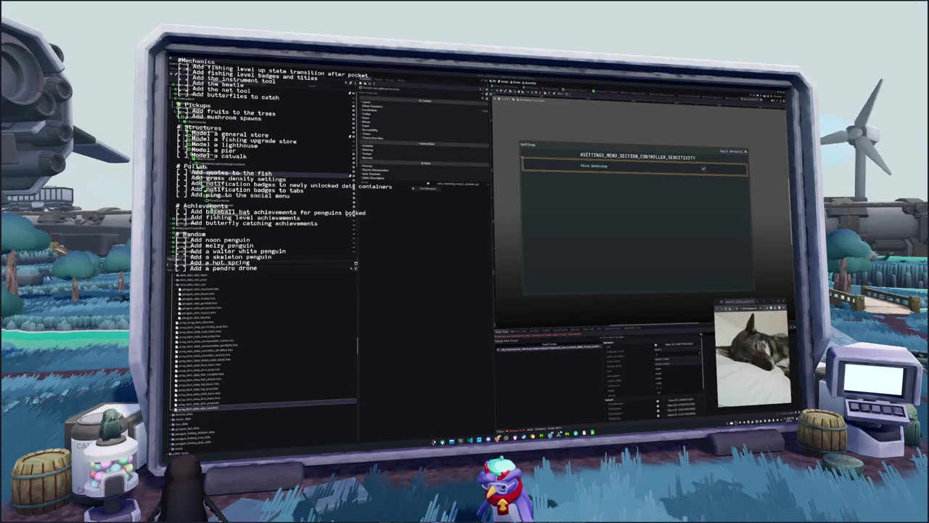
pyautogui.press('F5')
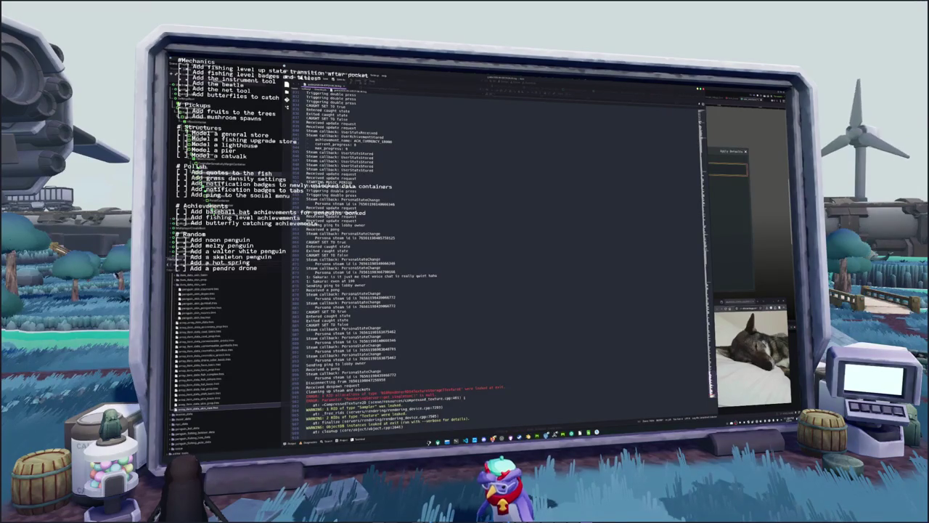
pyautogui.click(470, 355)
pyautogui.write('#SETTINGS_MENU')
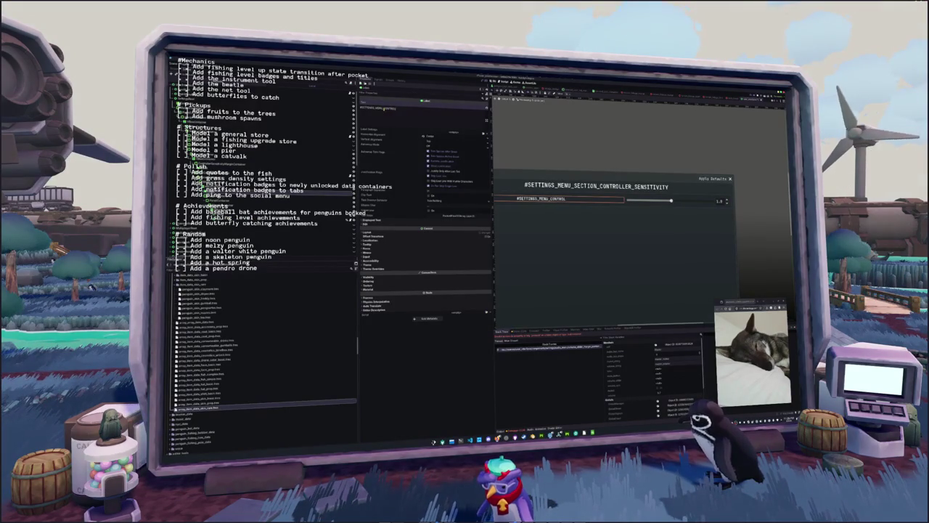
# Complete the slider label key as #SETTINGS_MENU_CONTROLS_CONTROLLER_RUMBLE_MAGNITUDE
pyautogui.write('_CO')
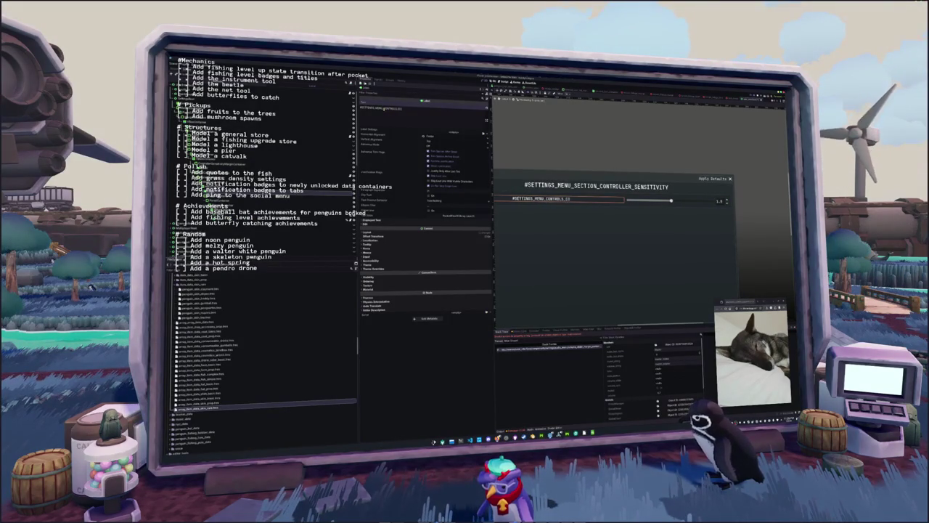
pyautogui.write('NTROLLER_')
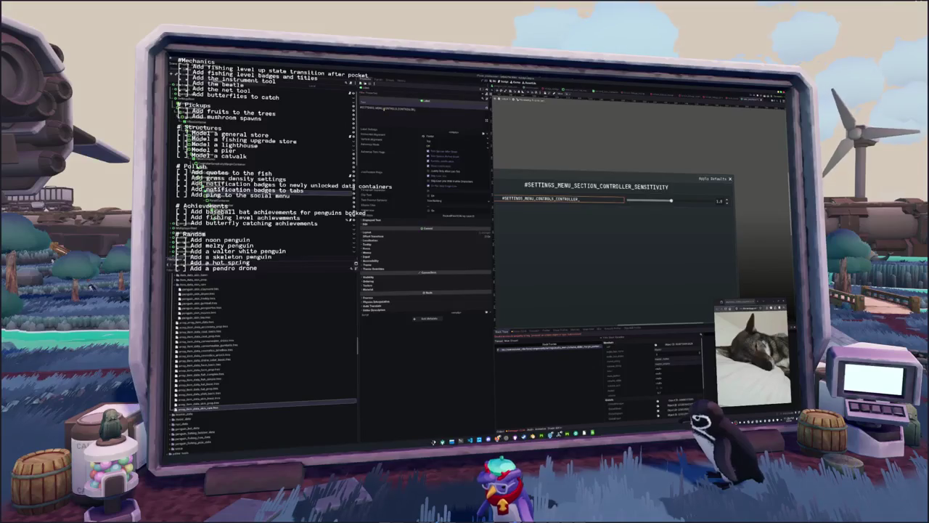
pyautogui.write('RUMBLE_MAGNITUDE')
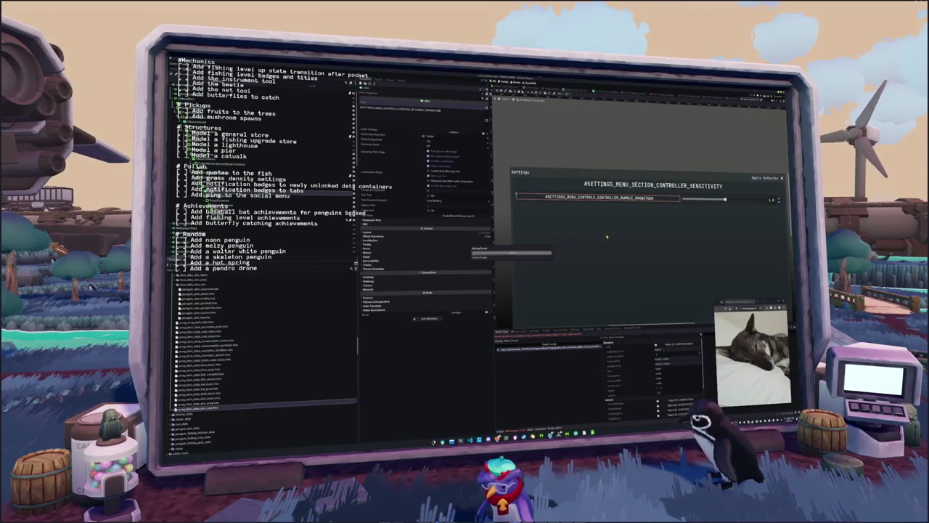
pyautogui.hotkey('ctrl', 'a')
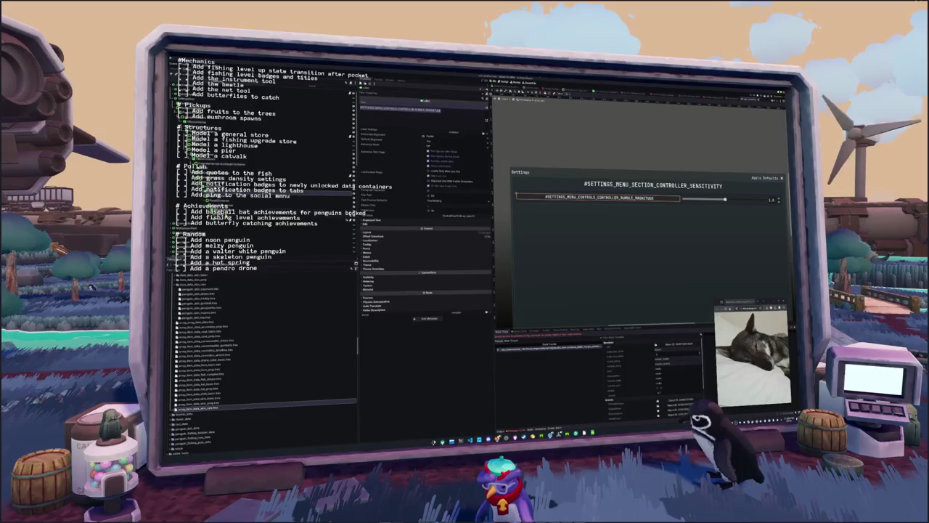
pyautogui.click(225, 164)
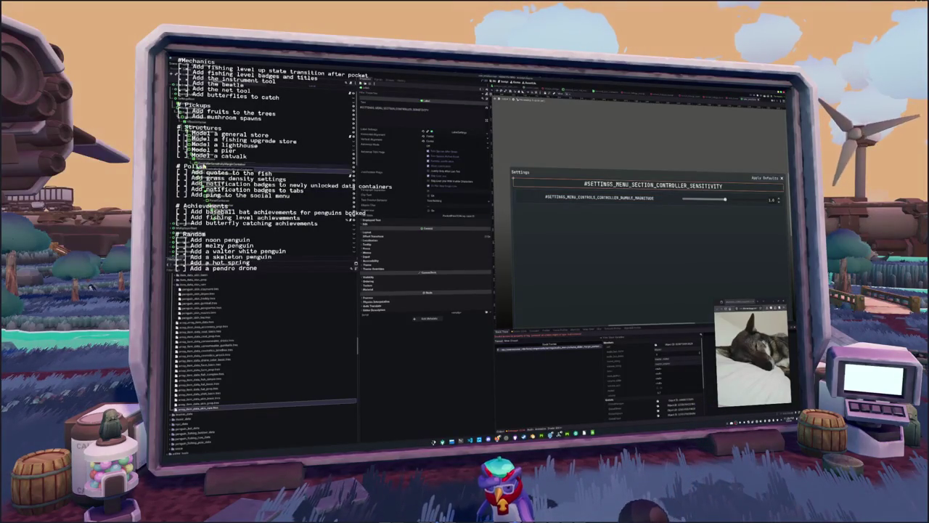
# Check the slider row's value box and container nodes, ending on the rumble slider row
pyautogui.scroll(-5, 425, 203)
pyautogui.click(221, 217)
pyautogui.click(218, 212)
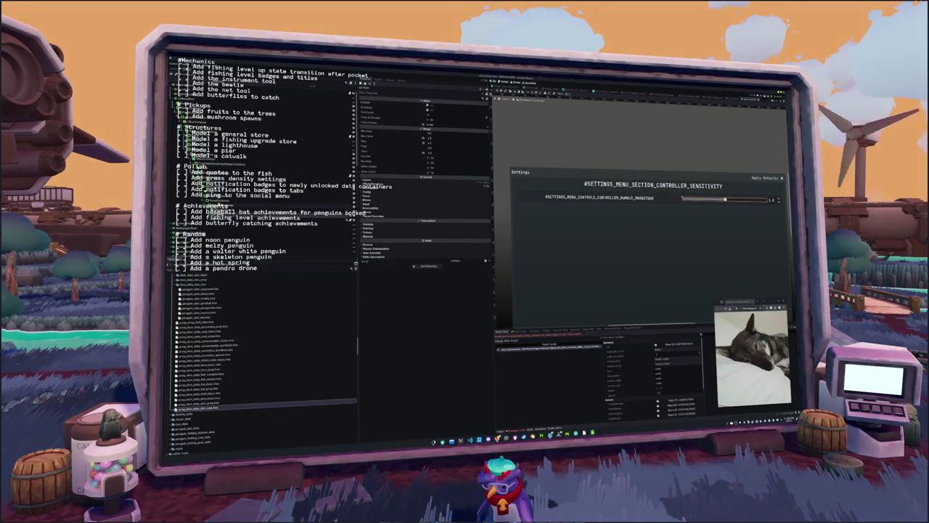
pyautogui.click(218, 174)
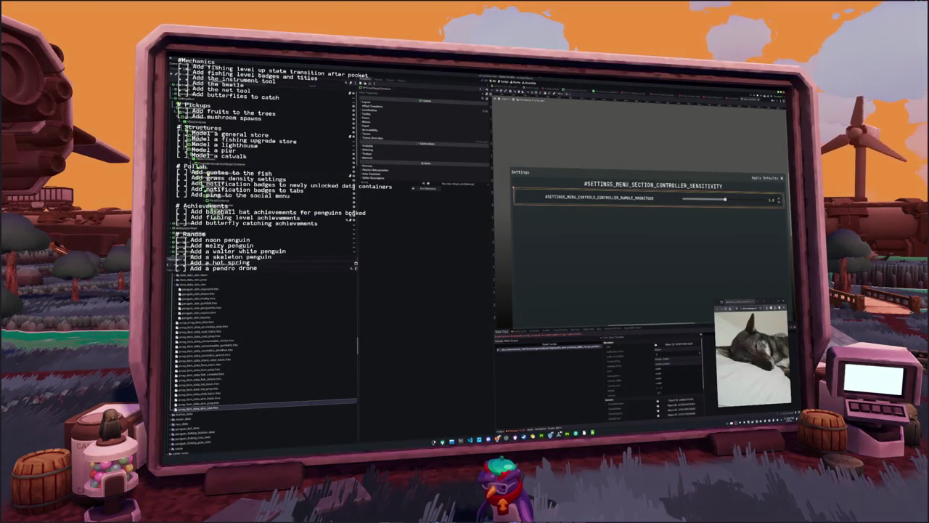
pyautogui.click(239, 174)
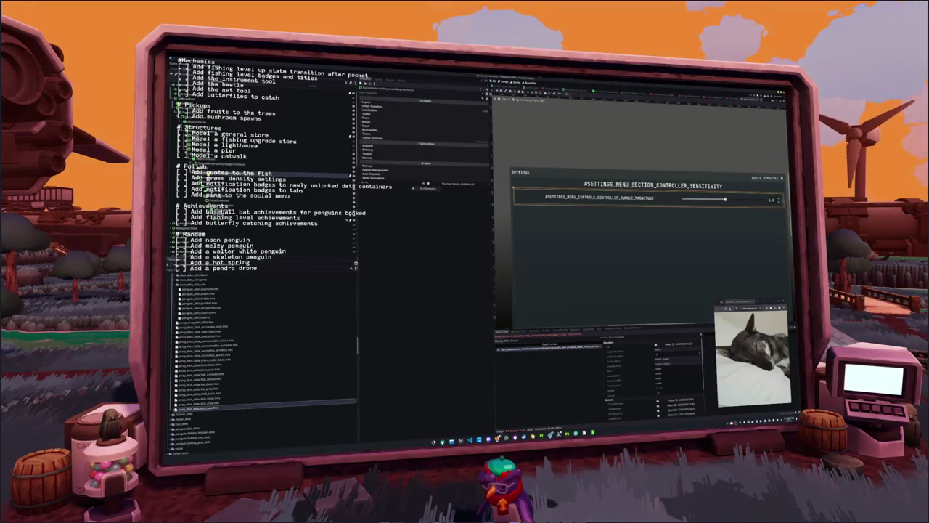
# Save the rumble slider row as its own scene inside a newly created folder
pyautogui.rightClick(215, 174)
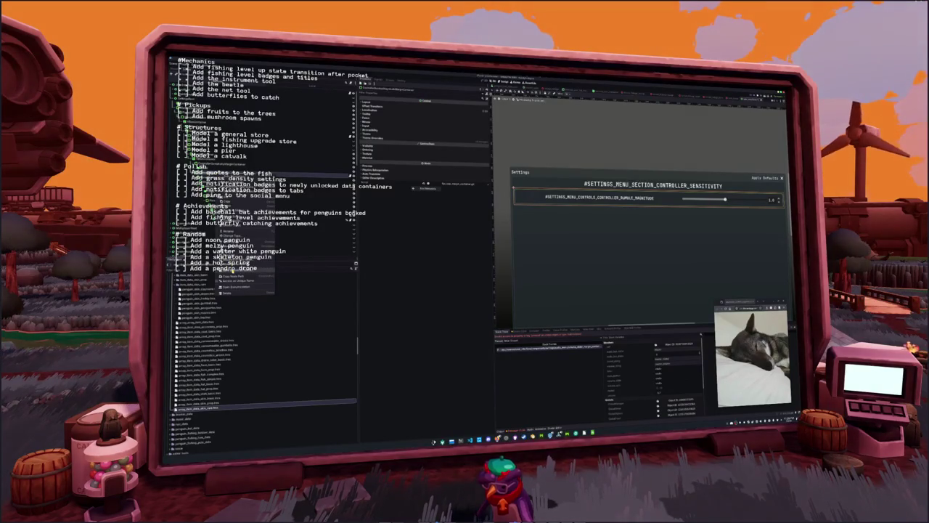
pyautogui.click(231, 271)
pyautogui.doubleClick(455, 211)
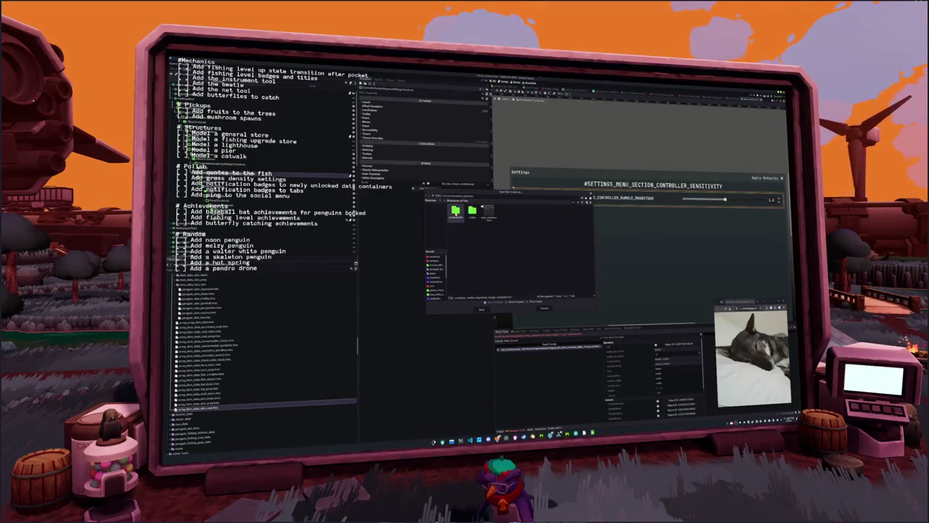
pyautogui.doubleClick(510, 250)
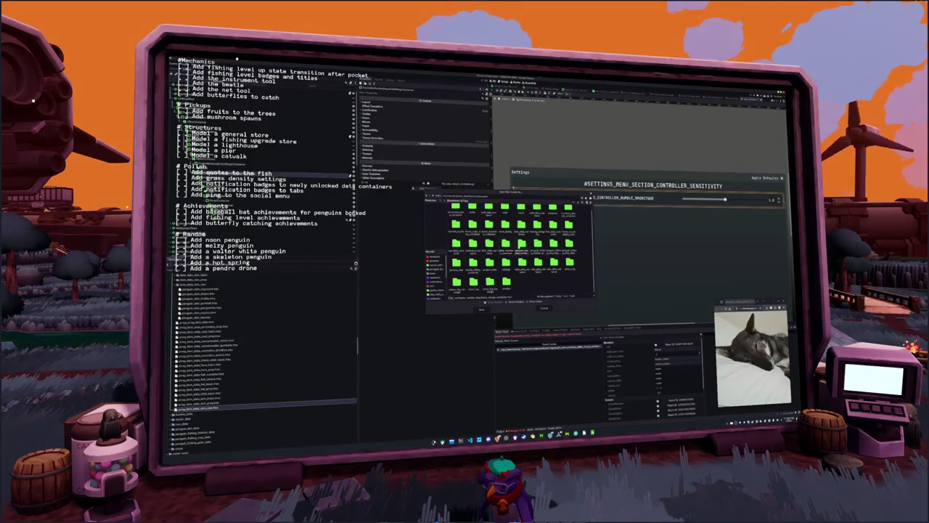
pyautogui.click(577, 200)
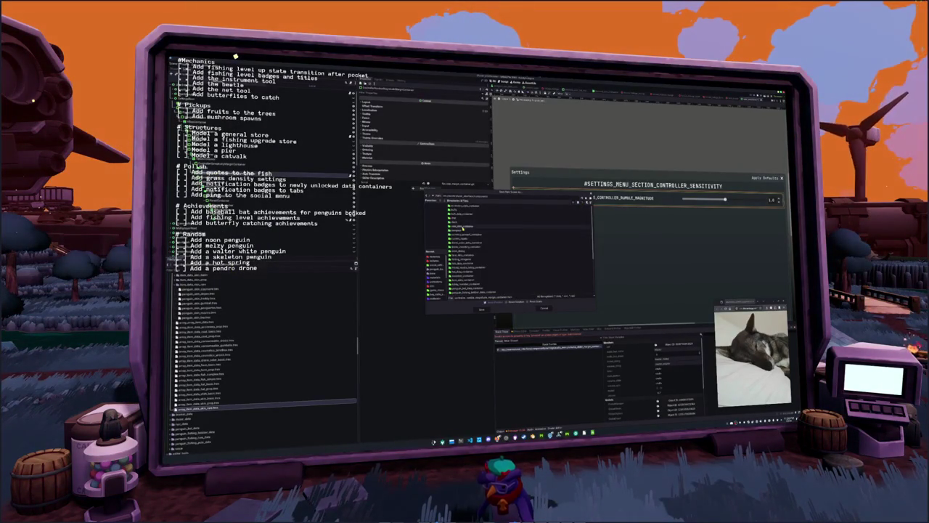
pyautogui.doubleClick(462, 262)
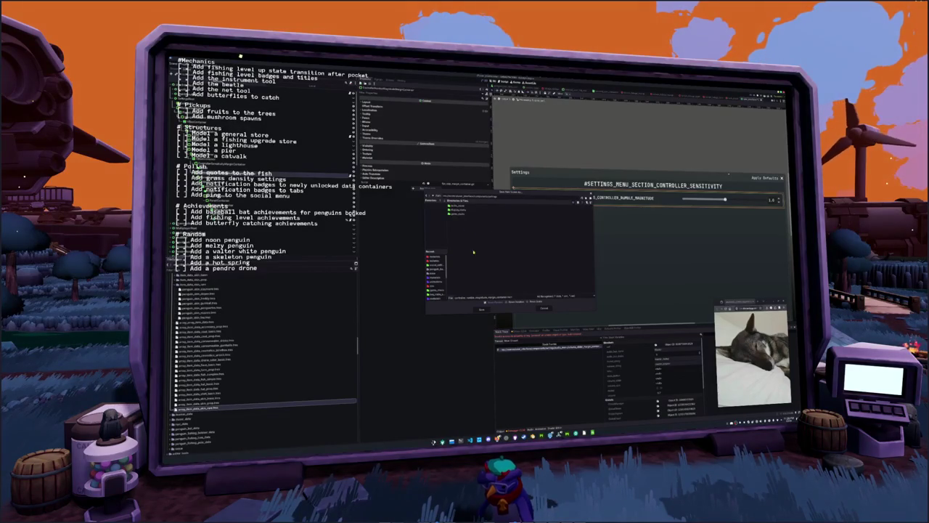
pyautogui.click(570, 203)
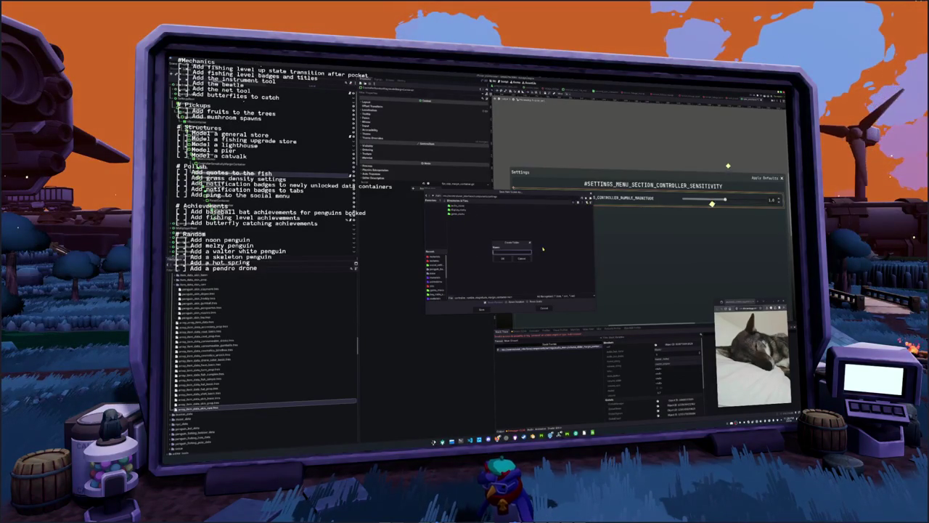
pyautogui.press('Return')
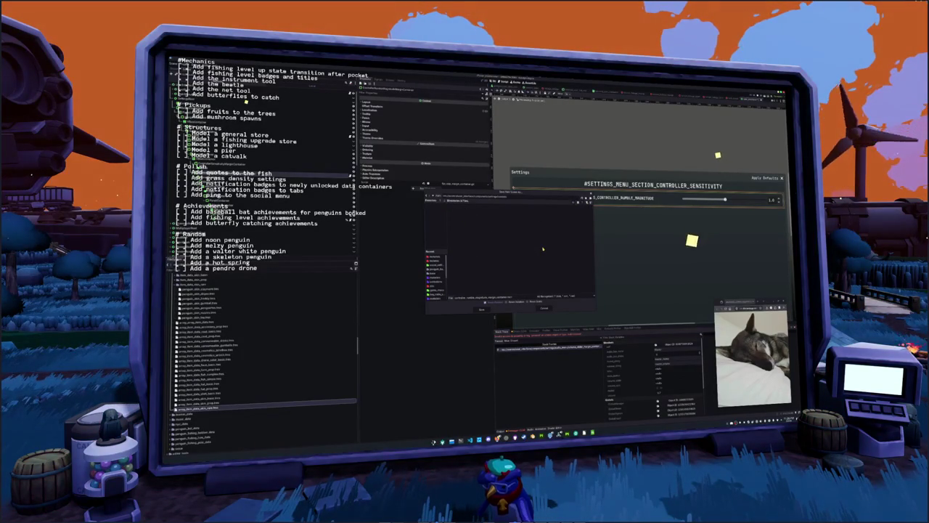
pyautogui.click(481, 309)
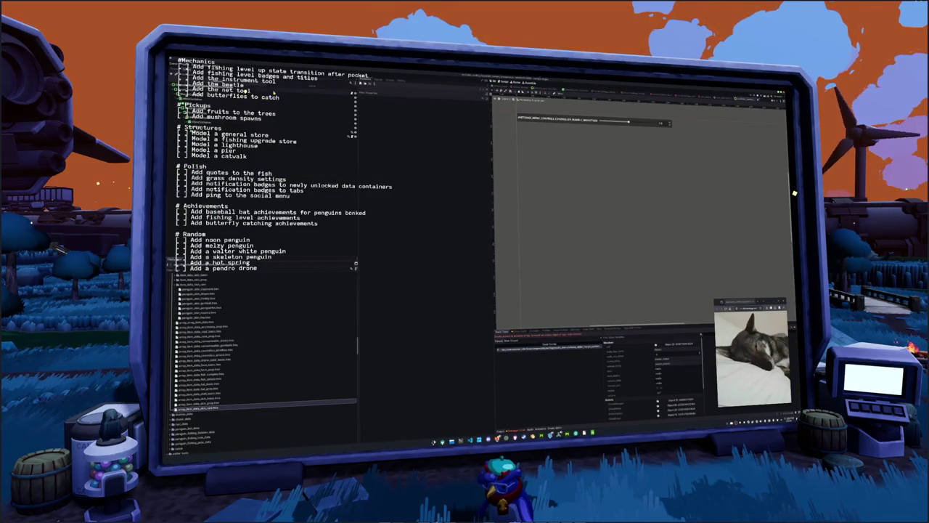
# Attach a new script to the new scene's root node
pyautogui.click(334, 95)
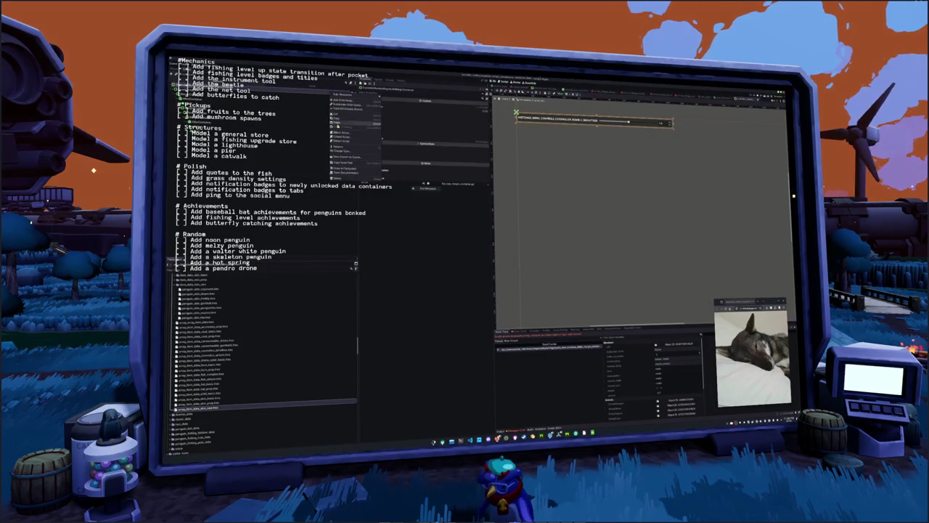
pyautogui.rightClick(340, 95)
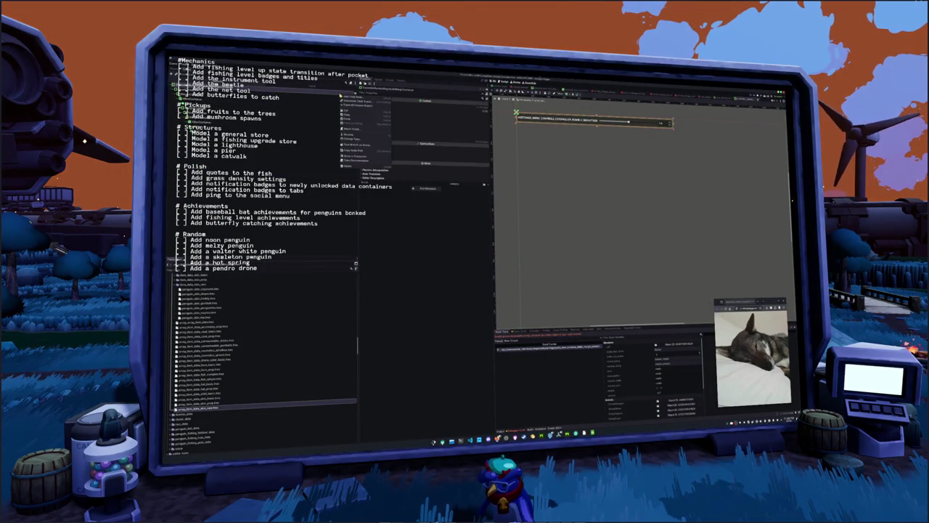
pyautogui.click(350, 131)
pyautogui.click(497, 276)
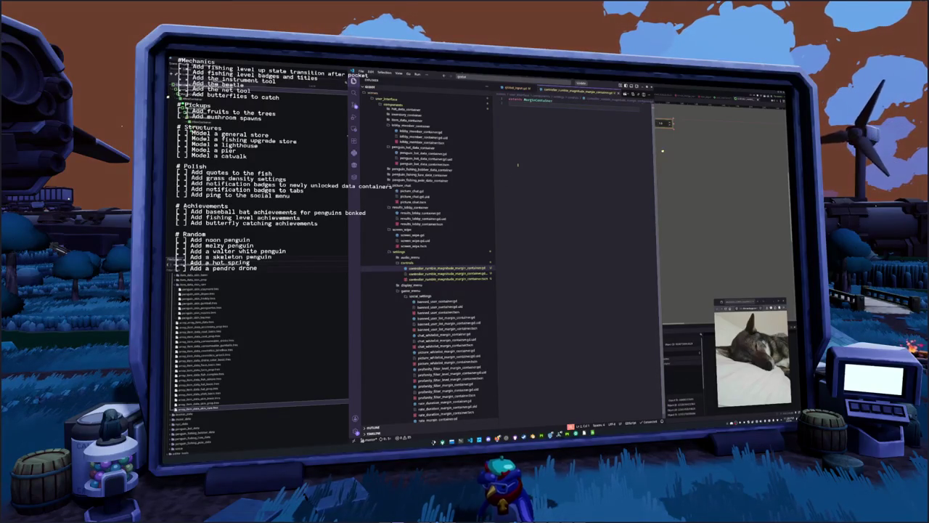
# Copy the code from fps_cap_margin_container.gd into the new rumble magnitude script
pyautogui.hotkey('ctrl', '-')
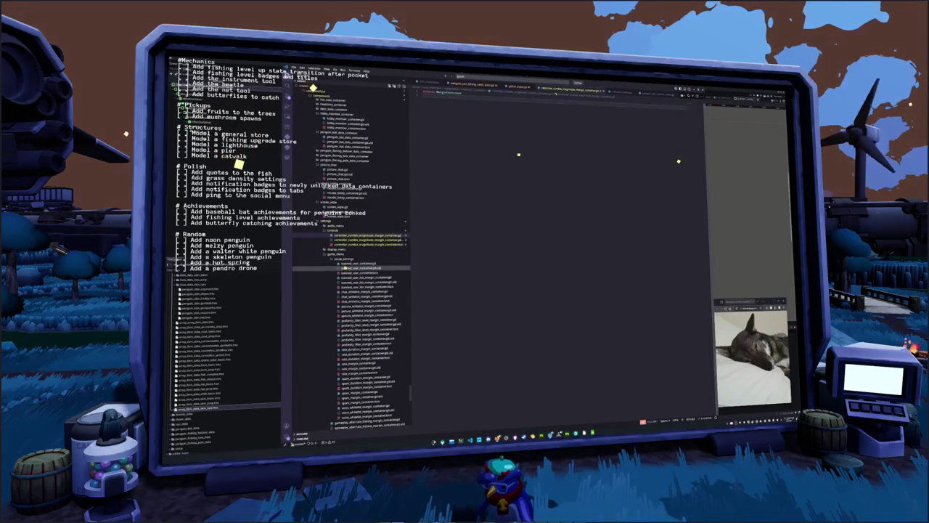
pyautogui.click(329, 253)
pyautogui.click(338, 252)
pyautogui.scroll(-3, 341, 254)
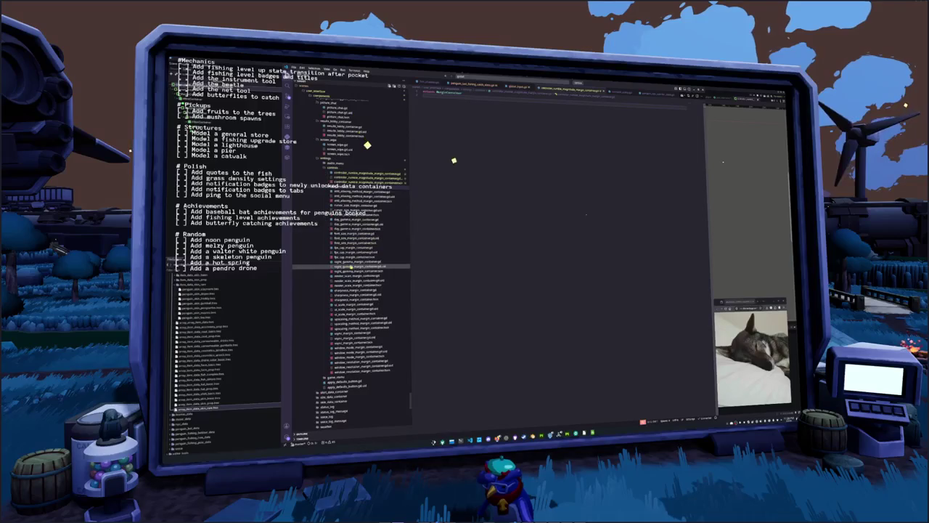
pyautogui.click(354, 256)
pyautogui.hotkey('ctrl', 'a')
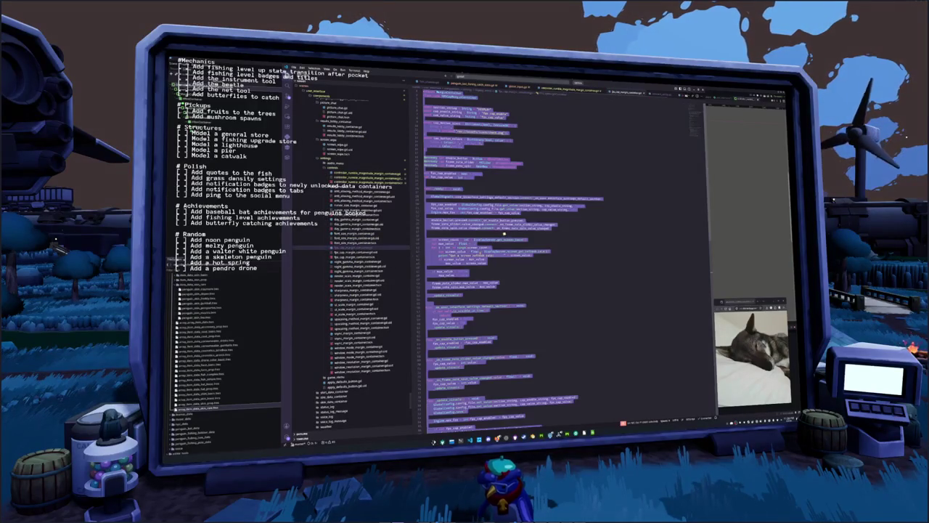
pyautogui.press('BackSpace')
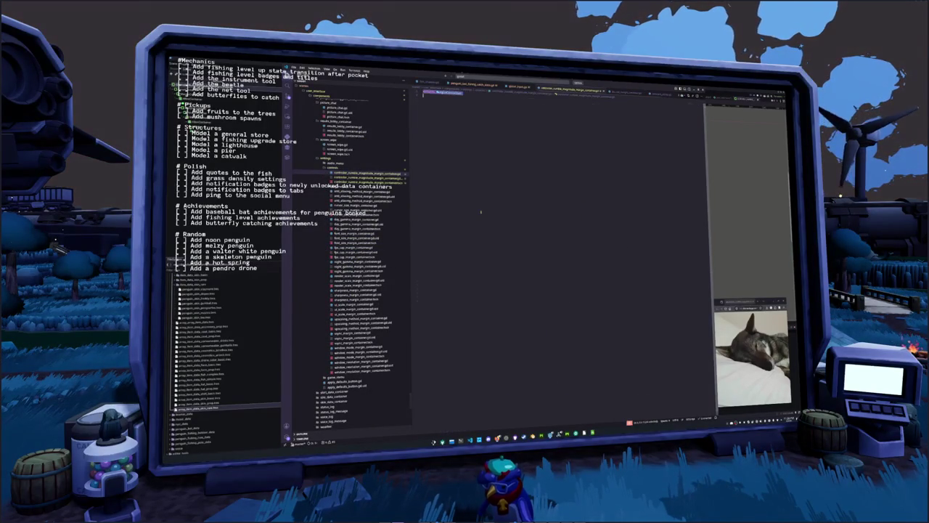
pyautogui.hotkey('ctrl', 'v')
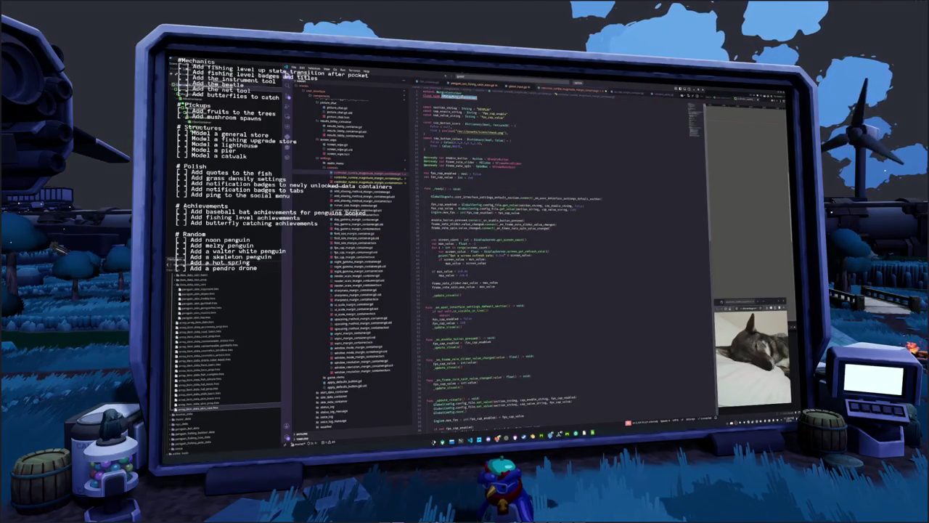
# Point the class name and config key at controller_rumble_magnitude and drop the enable-string line
pyautogui.write('Localized')
pyautogui.press('Escape')
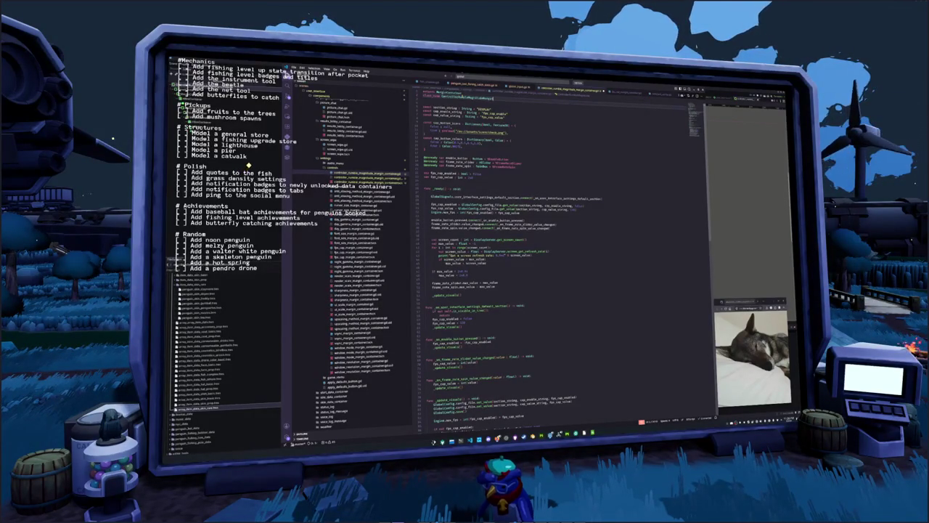
pyautogui.doubleClick(482, 108)
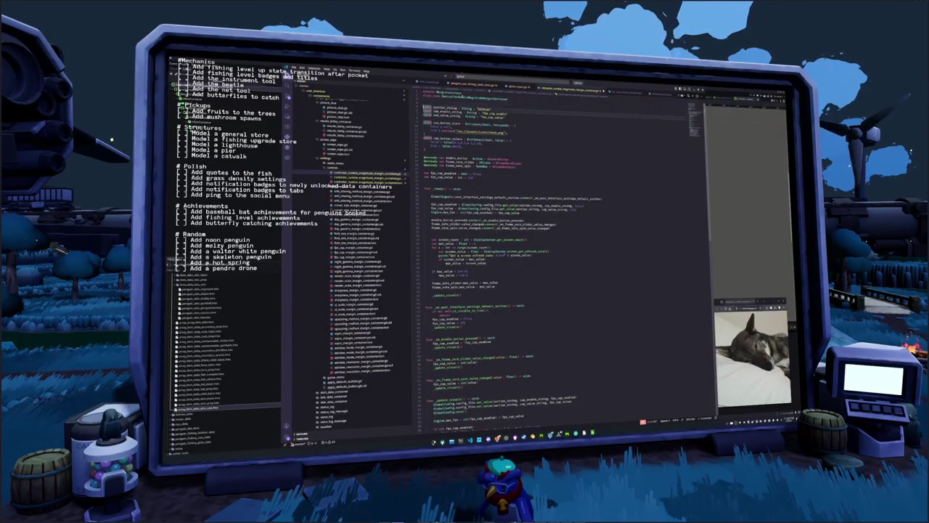
pyautogui.write('Gra')
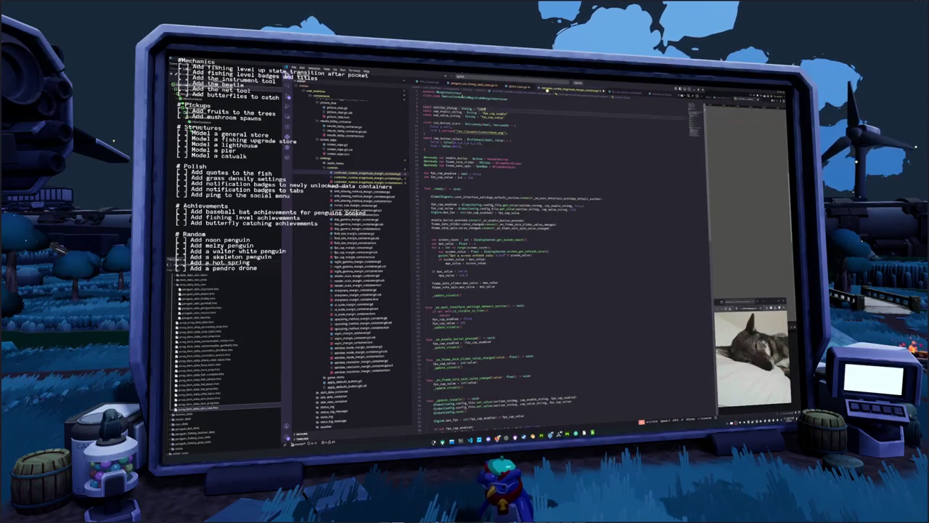
pyautogui.doubleClick(494, 114)
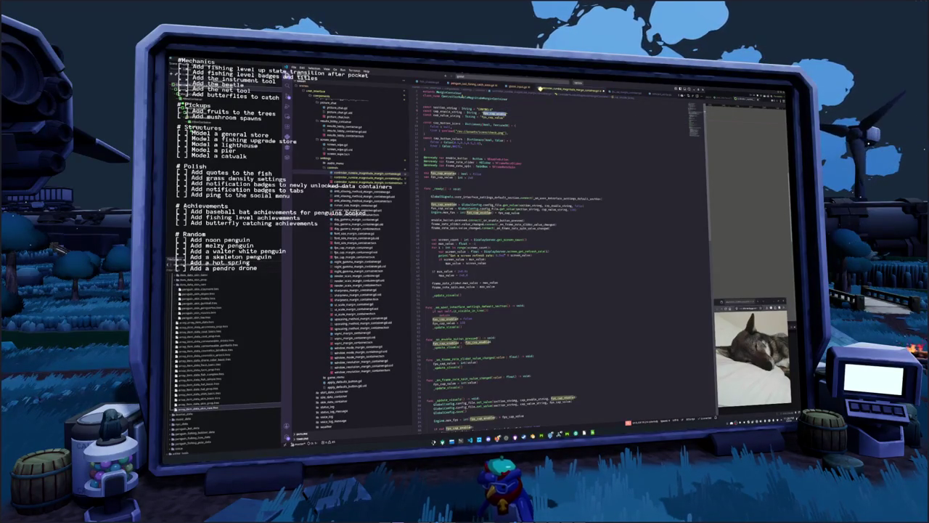
pyautogui.write('cap')
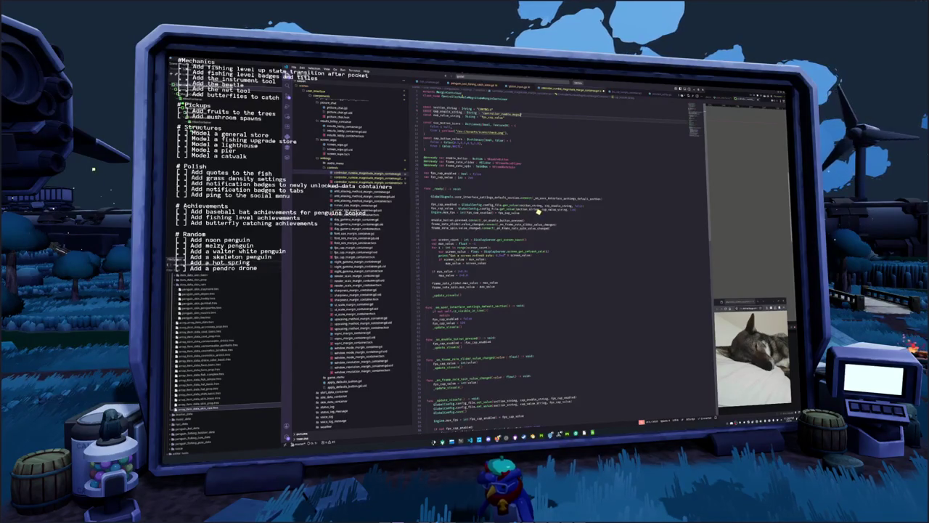
pyautogui.hotkey('ctrl', 'v')
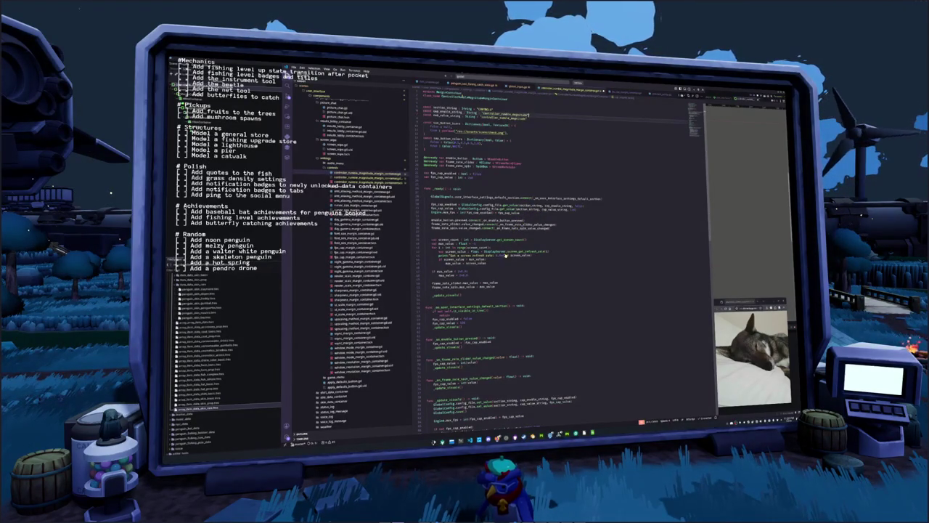
pyautogui.hotkey('ctrl', 'shift', 'k')
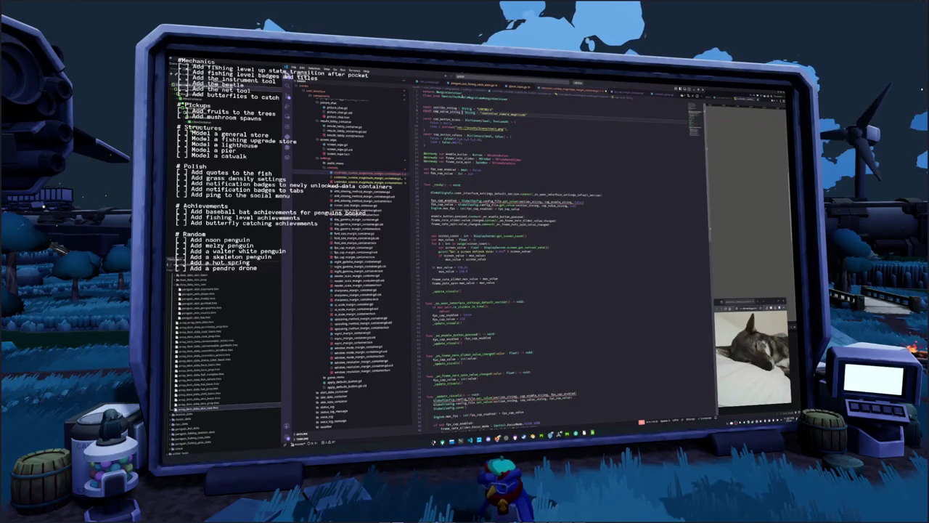
# Remove the cap button declarations and rename frame_rate_slider to the spin box identifier
pyautogui.hotkey('shift', 'Down')
pyautogui.hotkey('shift', 'Down')
pyautogui.hotkey('shift', 'Down')
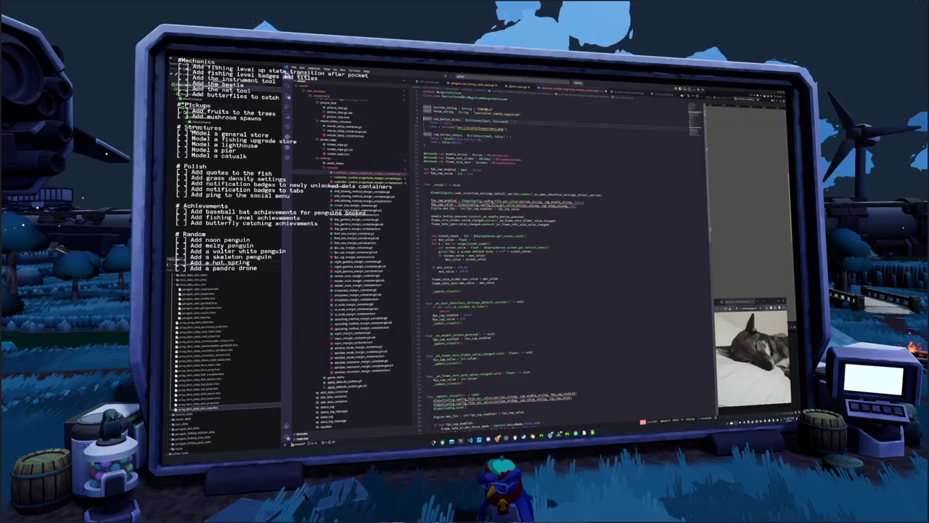
pyautogui.press('Delete')
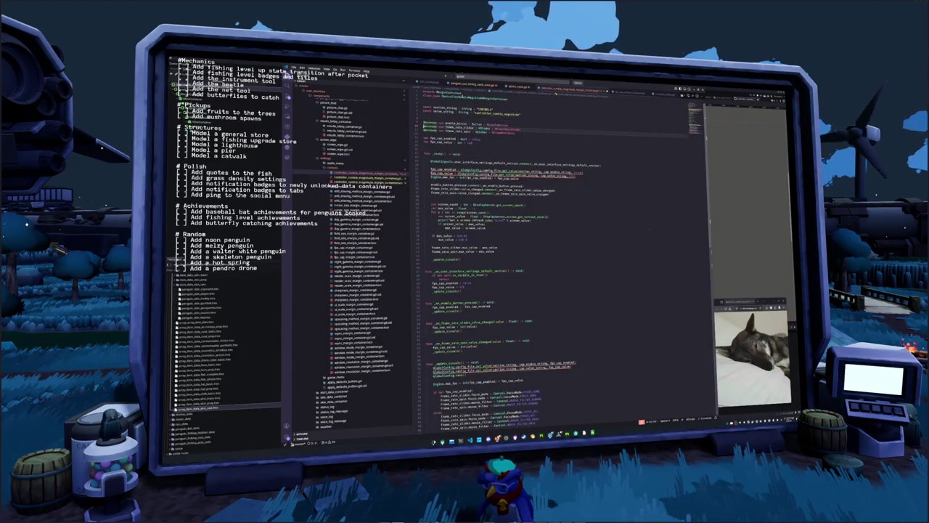
pyautogui.hotkey('ctrl', 'shift', 'k')
pyautogui.doubleClick(460, 123)
pyautogui.hotkey('ctrl', 'f')
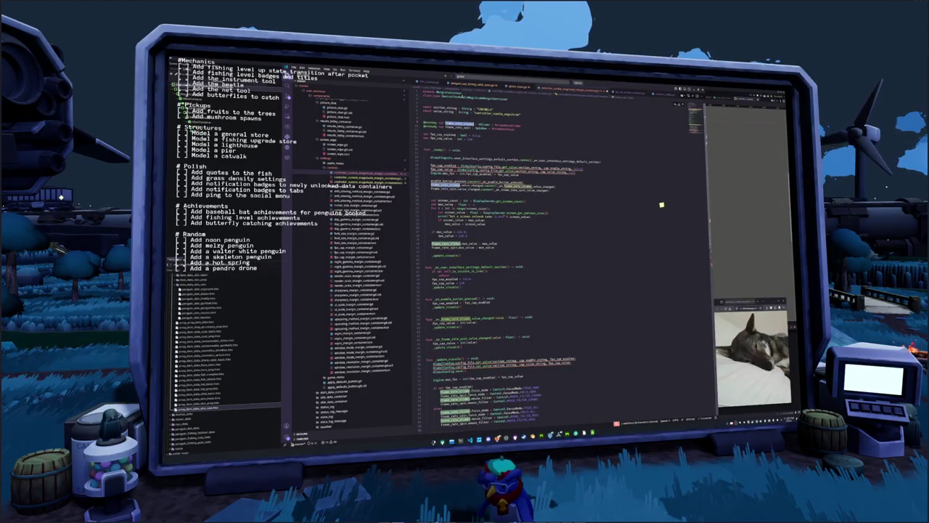
pyautogui.write('slider')
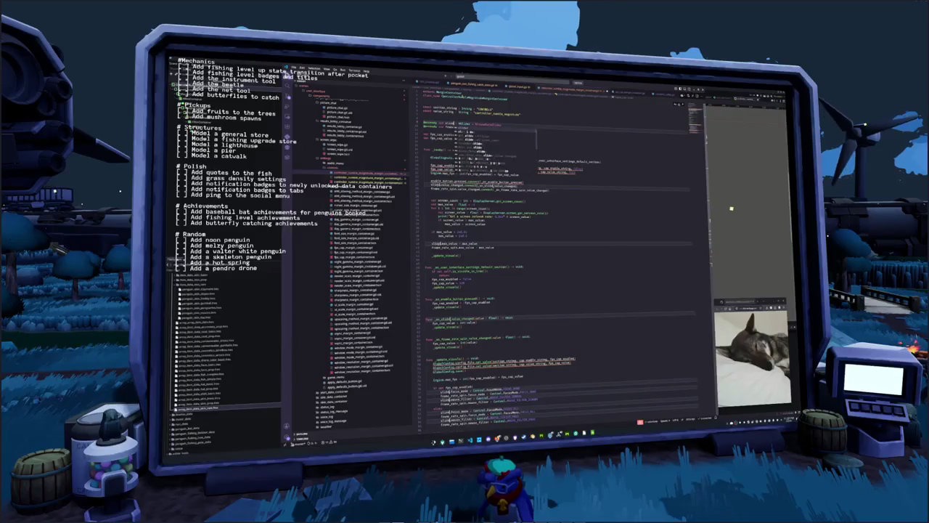
pyautogui.hotkey('ctrl', 'z')
pyautogui.hotkey('ctrl', 'z')
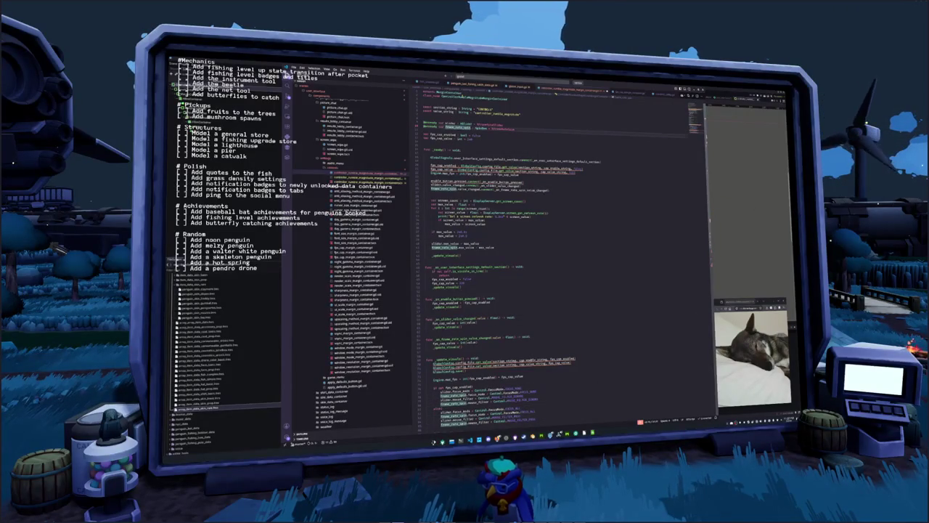
pyautogui.write('dspin')
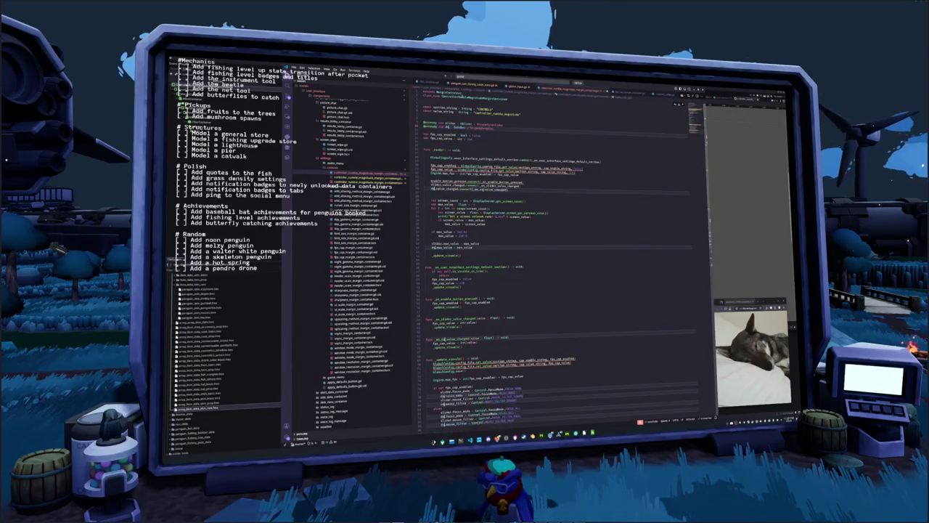
pyautogui.press('Escape')
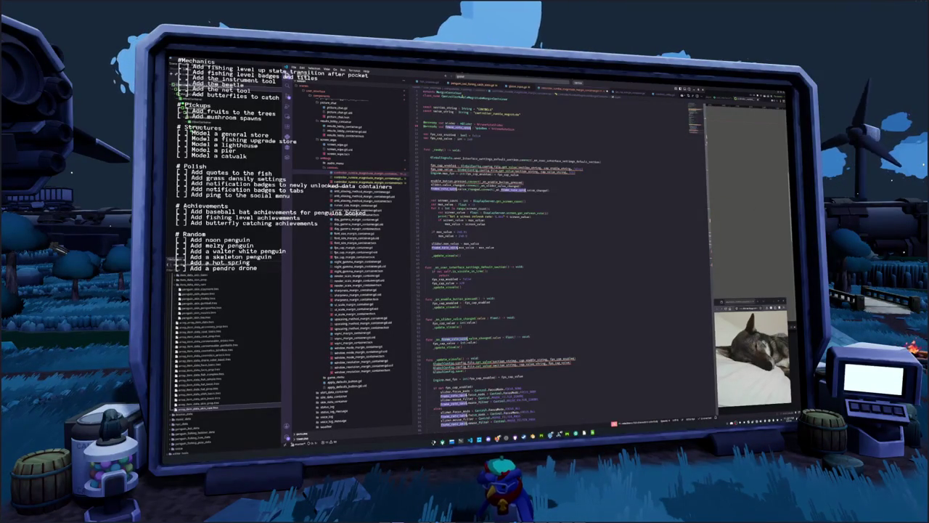
# Shorten the slider node path and replace fps_cap_enabled with a value variable
pyautogui.press('Up')
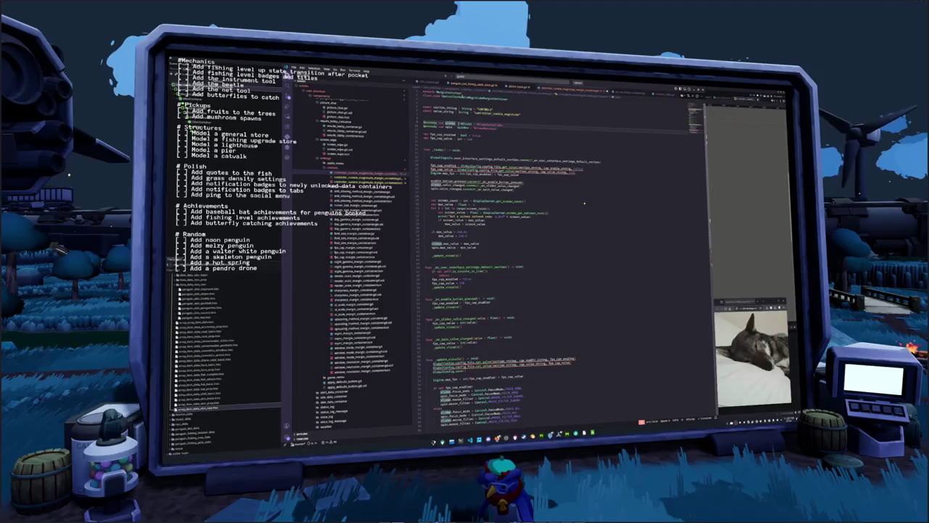
pyautogui.hotkey('shift', 'End')
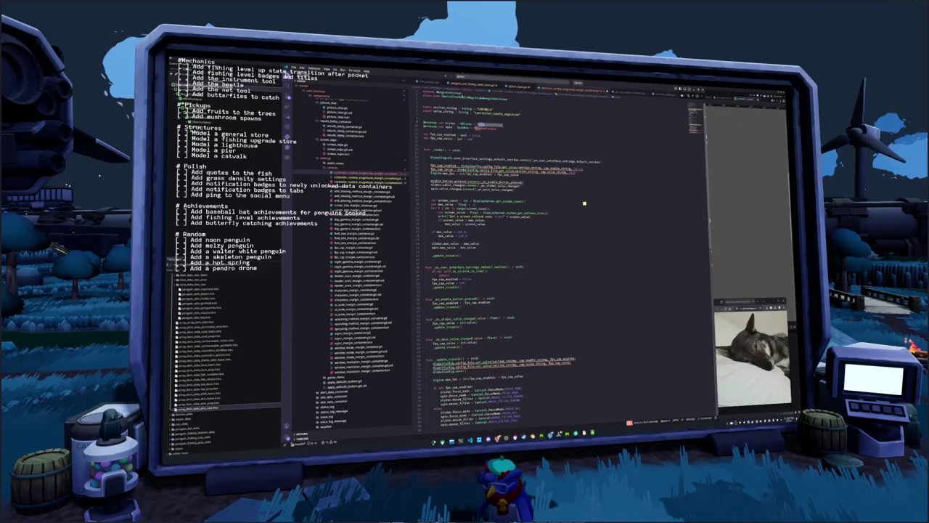
pyautogui.hotkey('ctrl', 'v')
pyautogui.press('Down')
pyautogui.press('Down')
pyautogui.press('Down')
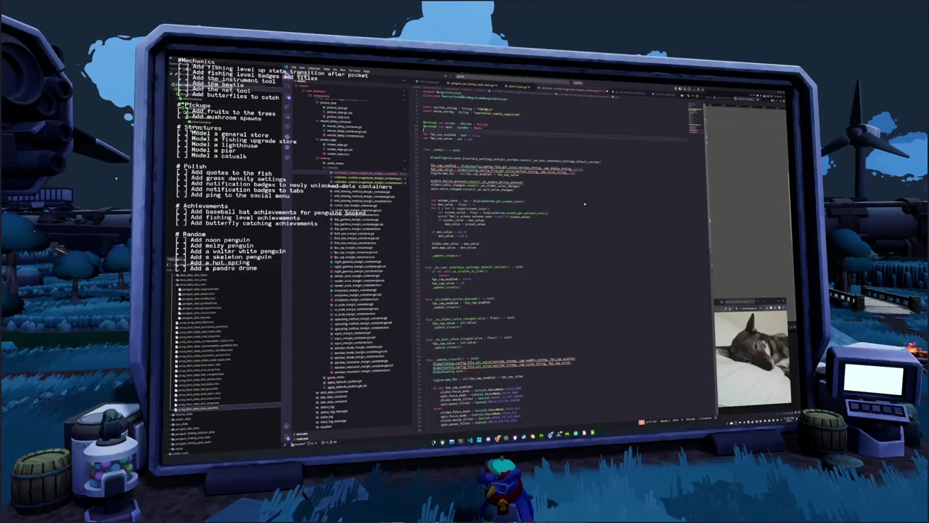
pyautogui.hotkey('shift', 'Home')
pyautogui.press('BackSpace')
pyautogui.press('BackSpace')
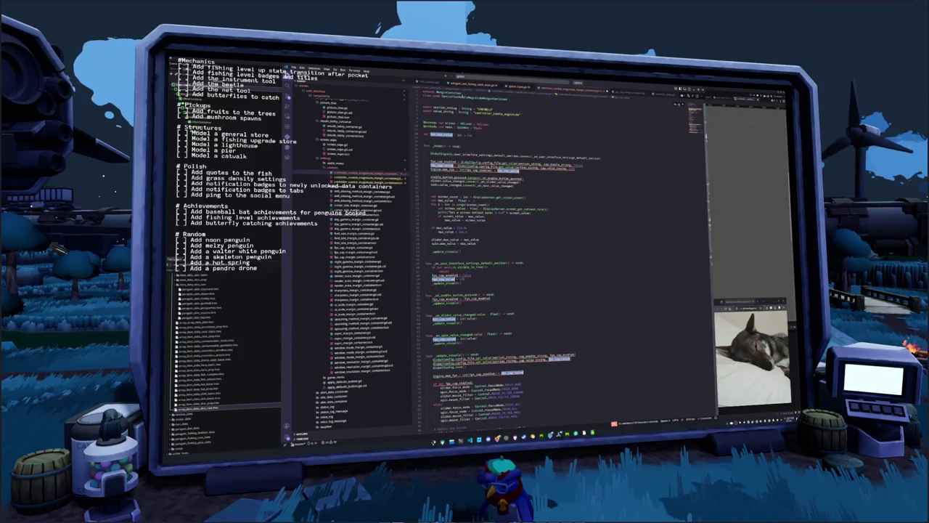
pyautogui.write('value')
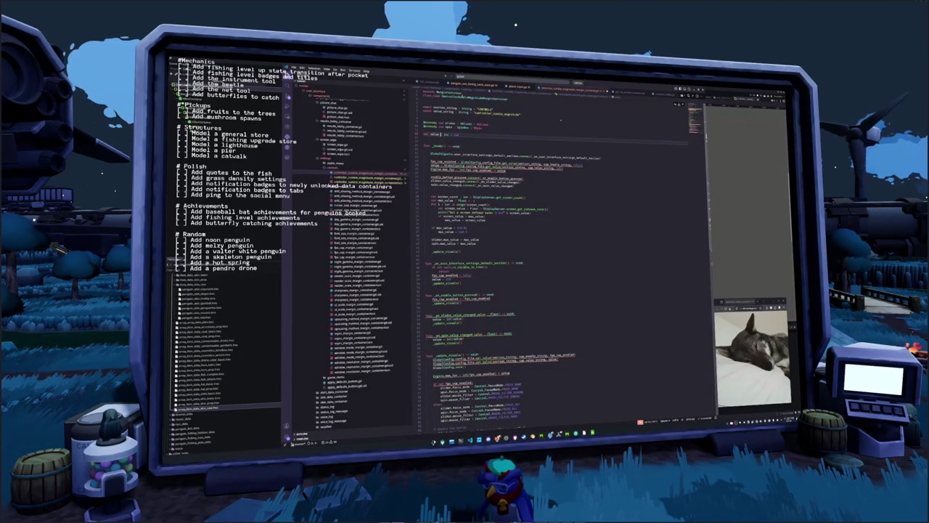
pyautogui.press('Escape')
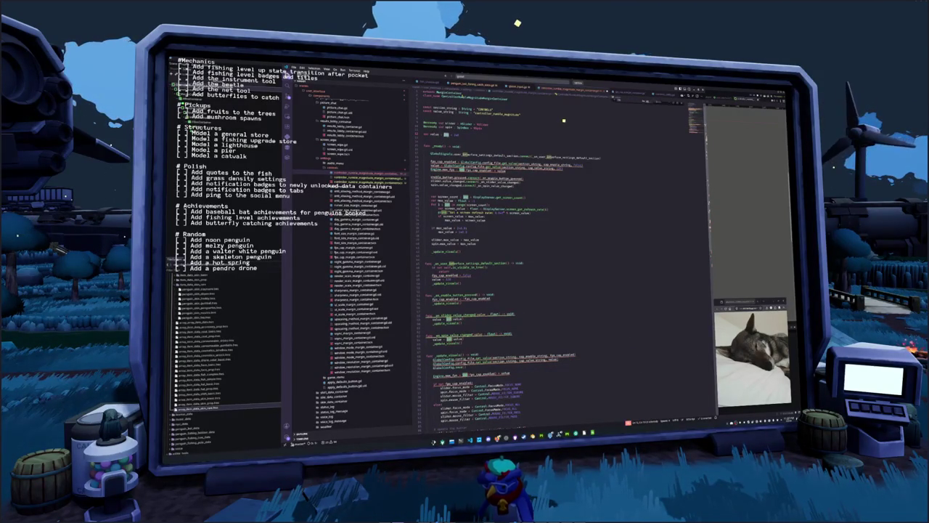
# Type var value as a float and rename fps_cap_enabled to value everywhere
pyautogui.click(508, 134)
pyautogui.click(503, 157)
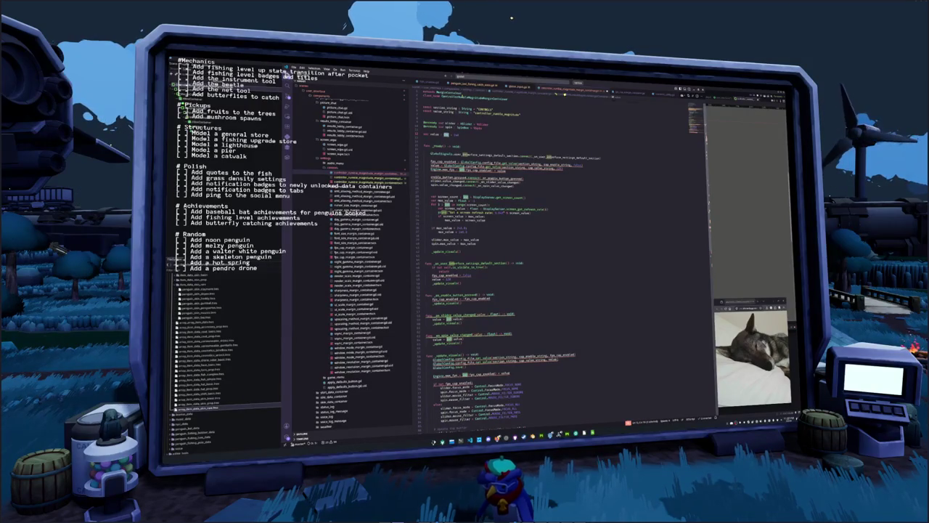
pyautogui.write('float')
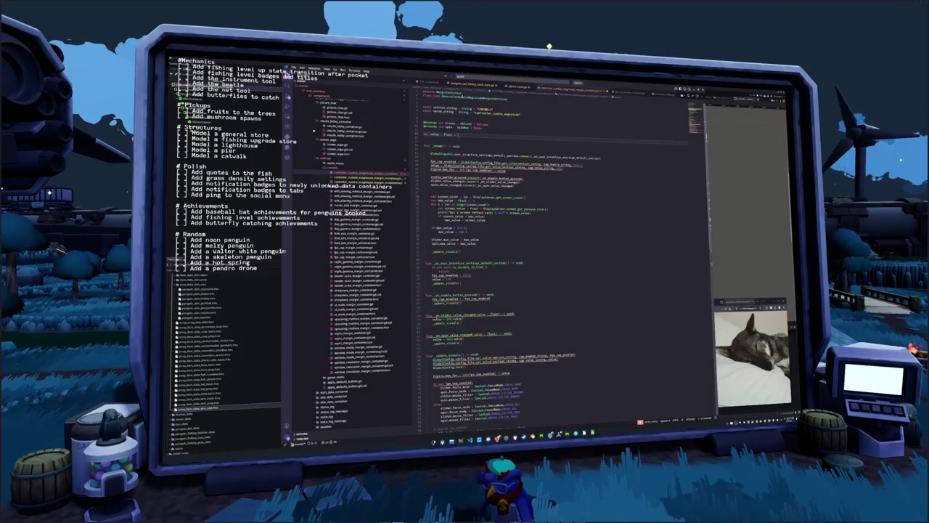
pyautogui.write('.0')
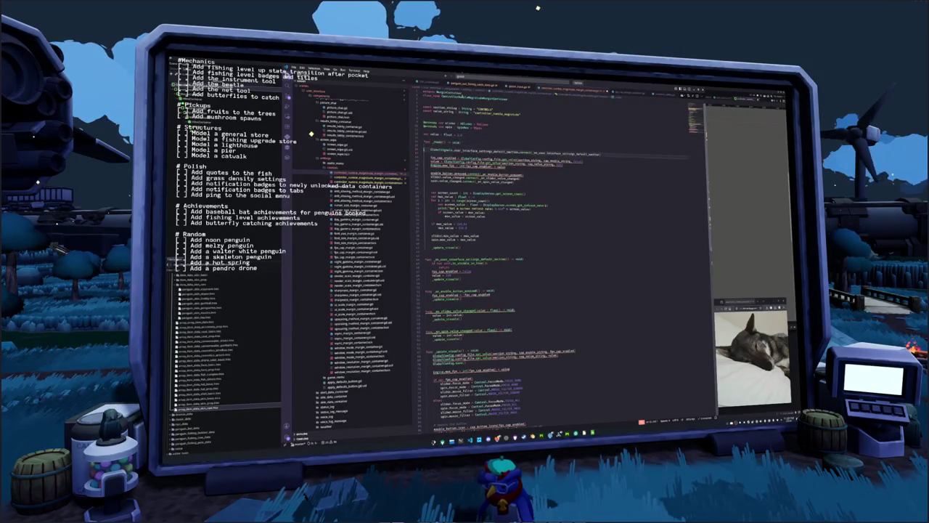
pyautogui.doubleClick(443, 157)
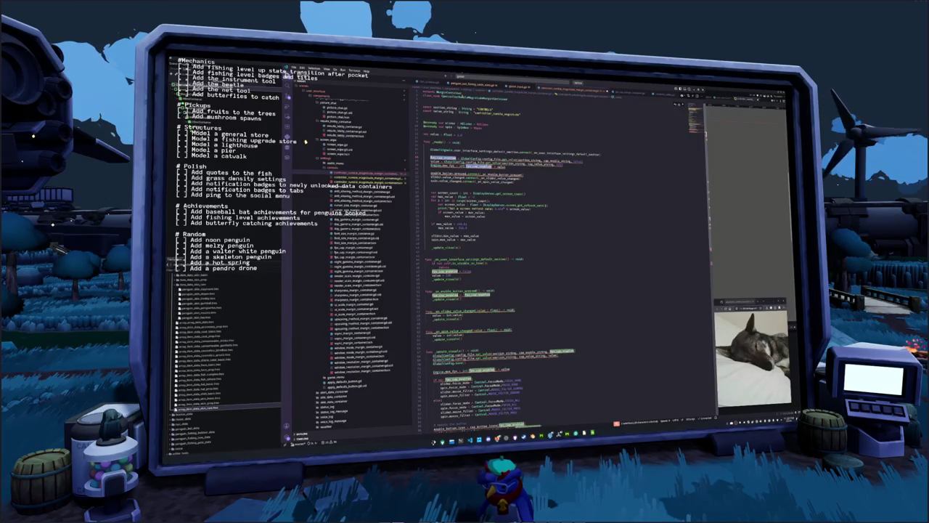
pyautogui.write('value')
pyautogui.press('Escape')
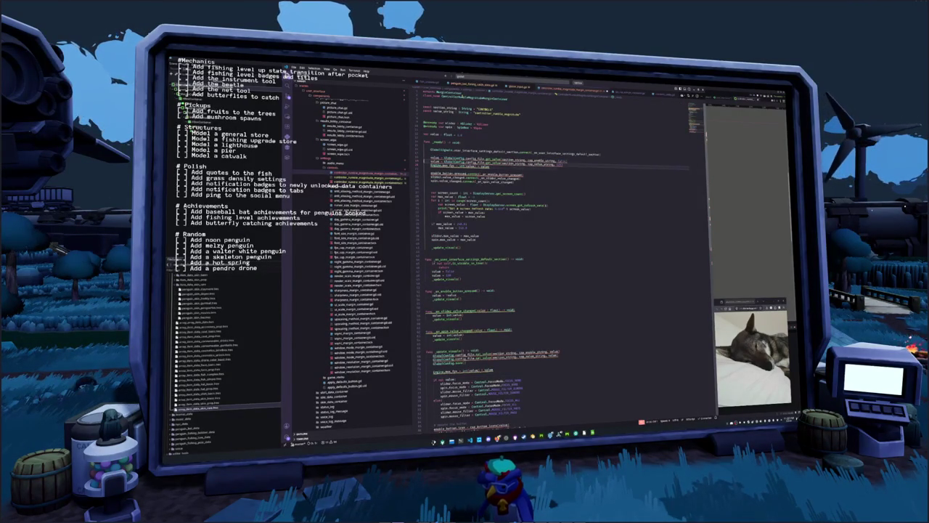
pyautogui.hotkey('ctrl', 'shift', 'k')
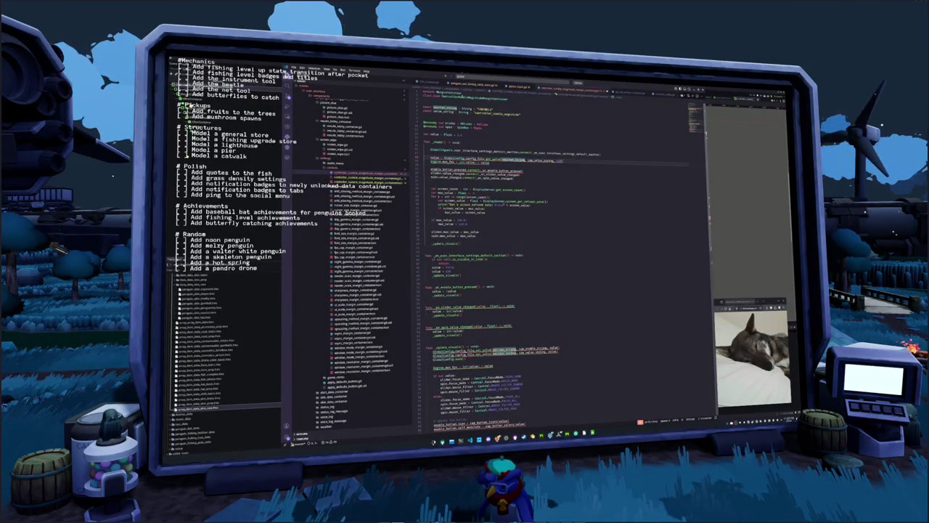
# Load value from config, deleting the Engine.max_fps line and screen_count refresh-rate block
pyautogui.click(540, 160)
pyautogui.write('value')
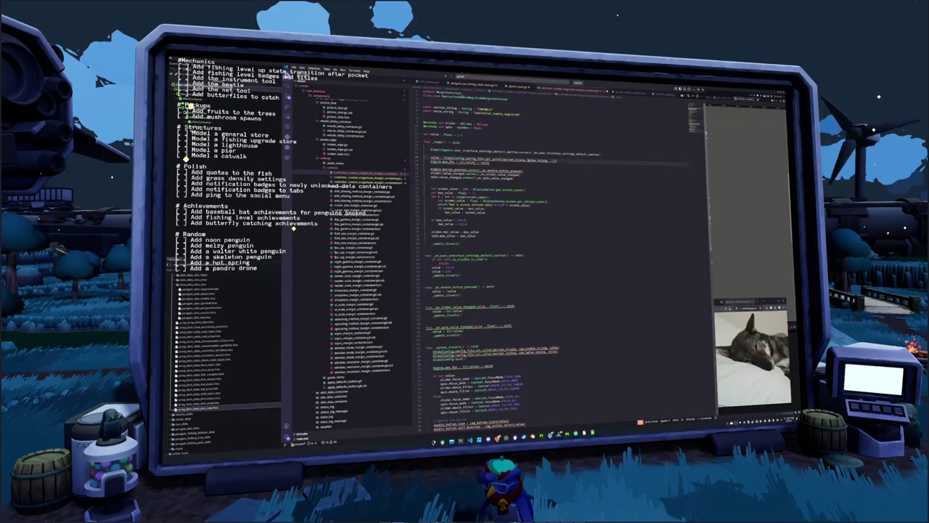
pyautogui.press('Right')
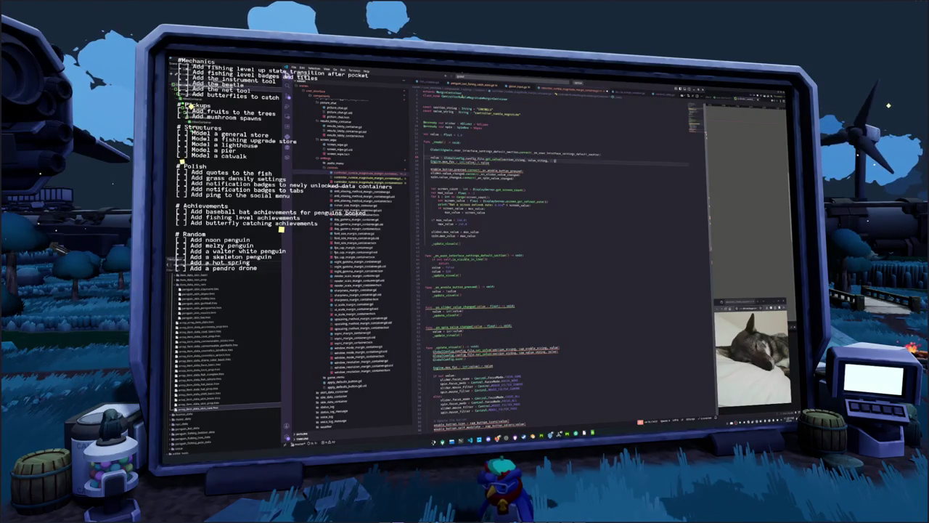
pyautogui.press('Down')
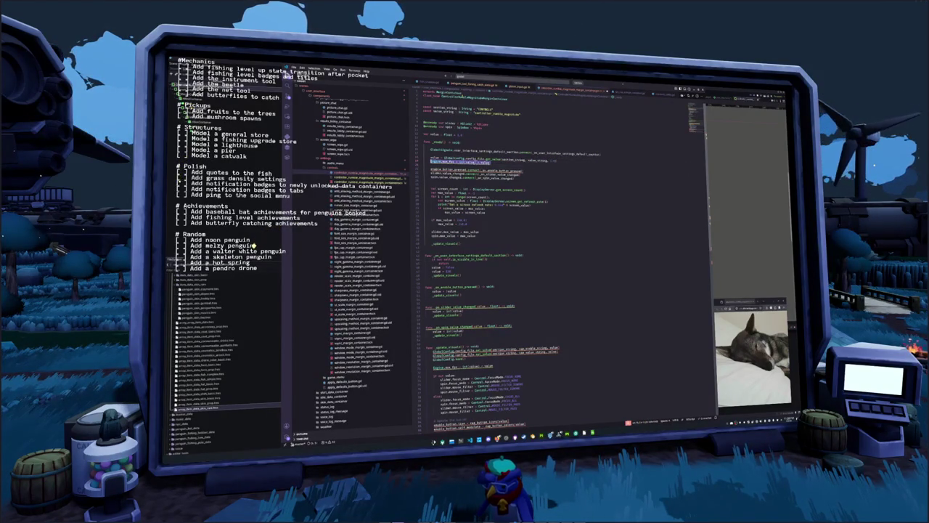
pyautogui.hotkey('ctrl', 'x')
pyautogui.hotkey('ctrl', 'x')
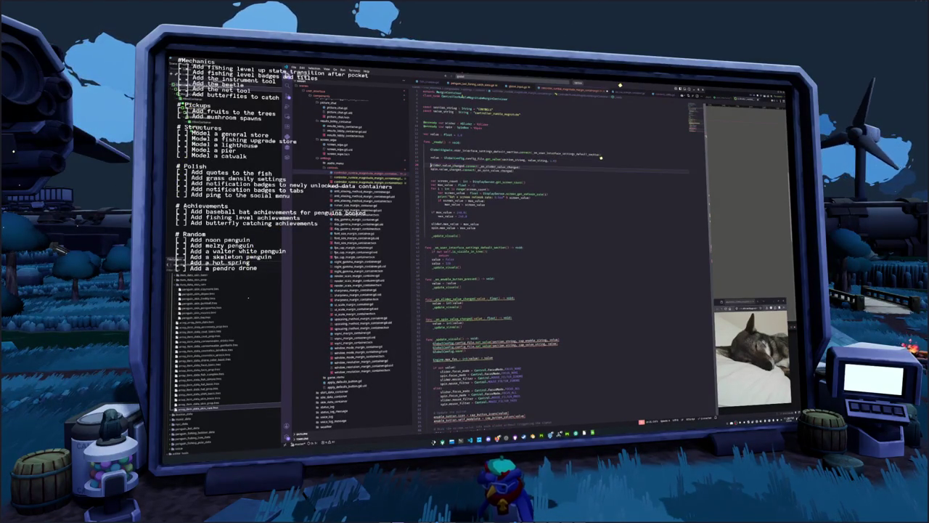
pyautogui.press('Down')
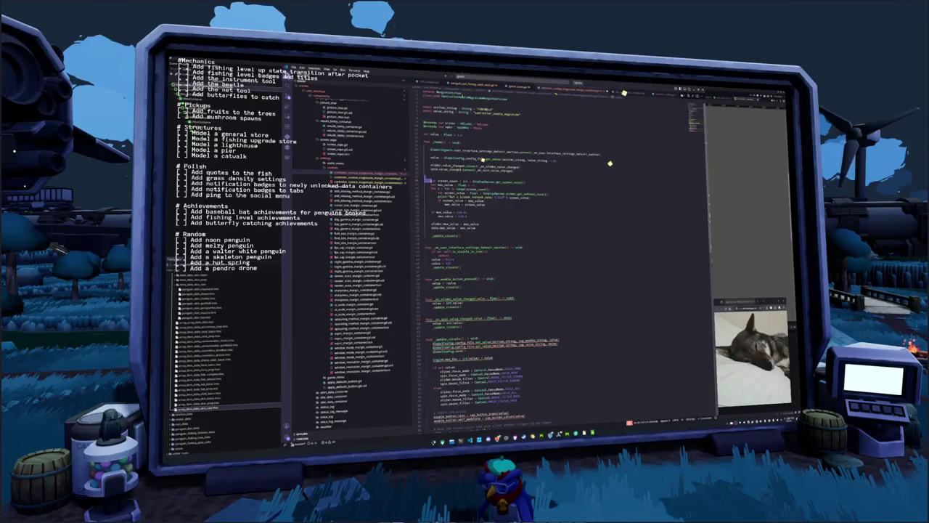
pyautogui.hotkey('shift', 'Down')
pyautogui.hotkey('shift', 'Down')
pyautogui.hotkey('shift', 'Down')
pyautogui.hotkey('ctrl', 'x')
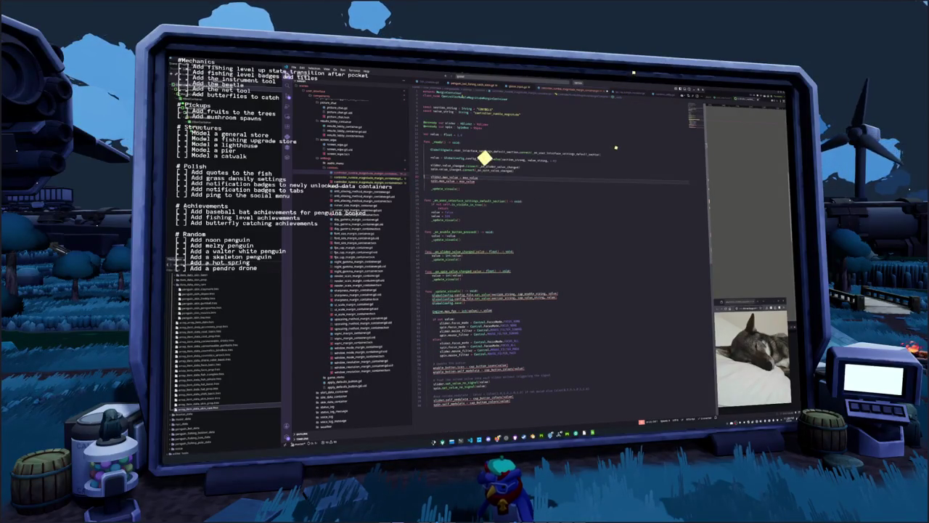
# Delete the slider max value lines and clear the old assigned expression
pyautogui.hotkey('shift', 'Down')
pyautogui.hotkey('ctrl', 'x')
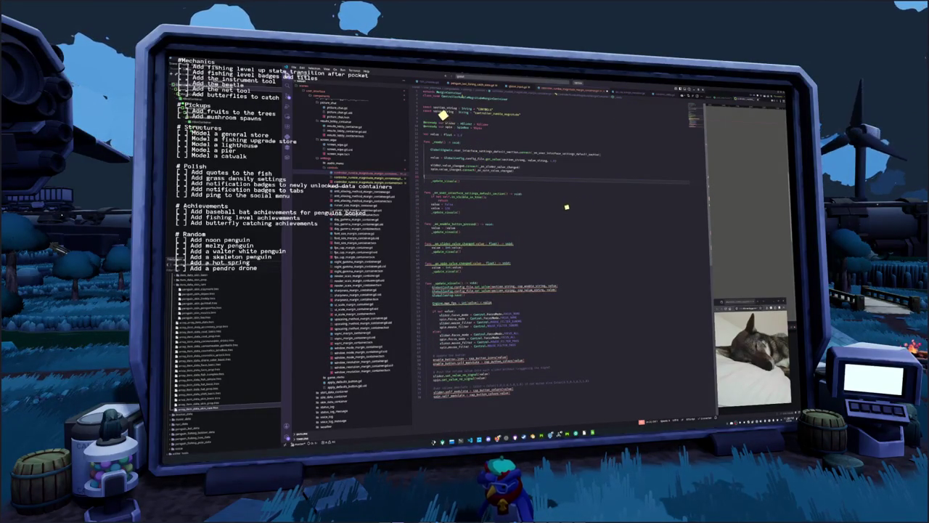
pyautogui.hotkey('ctrl', 'x')
pyautogui.press('Down')
pyautogui.press('Down')
pyautogui.press('Down')
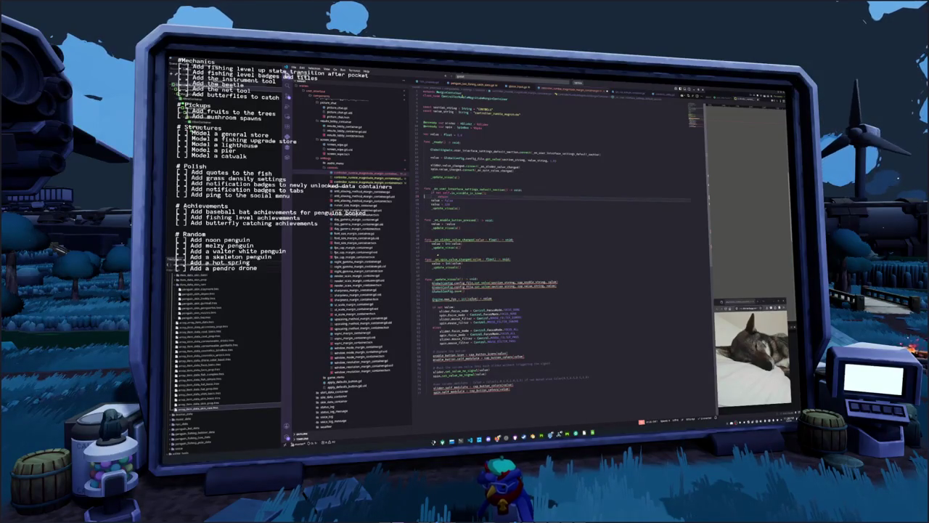
pyautogui.hotkey('shift', 'End')
pyautogui.press('Delete')
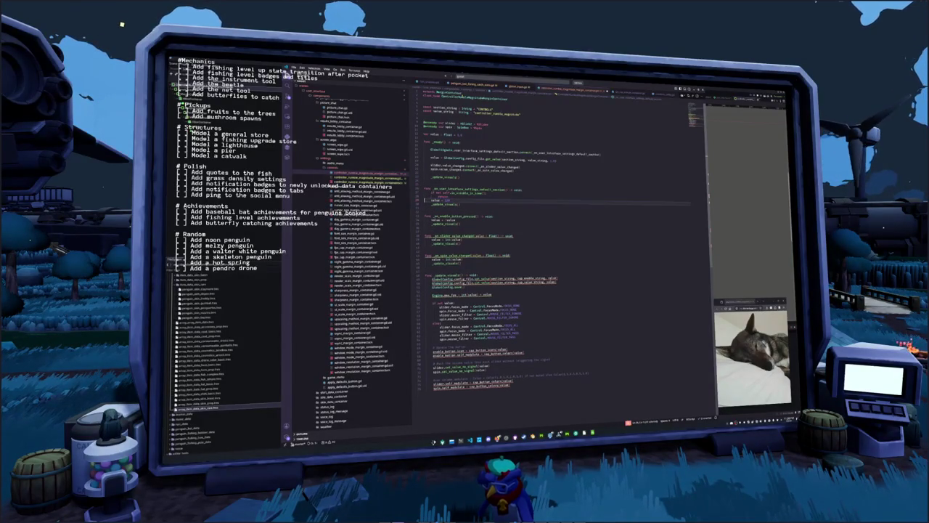
pyautogui.press('Delete')
pyautogui.press('Down')
pyautogui.press('Down')
pyautogui.press('Down')
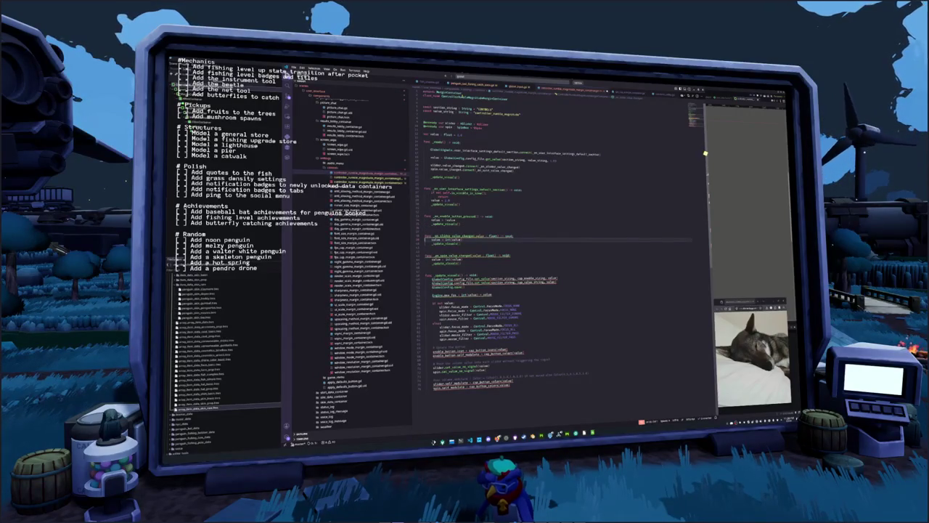
# Prefix the slider and spin box handler parameters with an underscore
pyautogui.hotkey('ctrl', 'shift', 'Right')
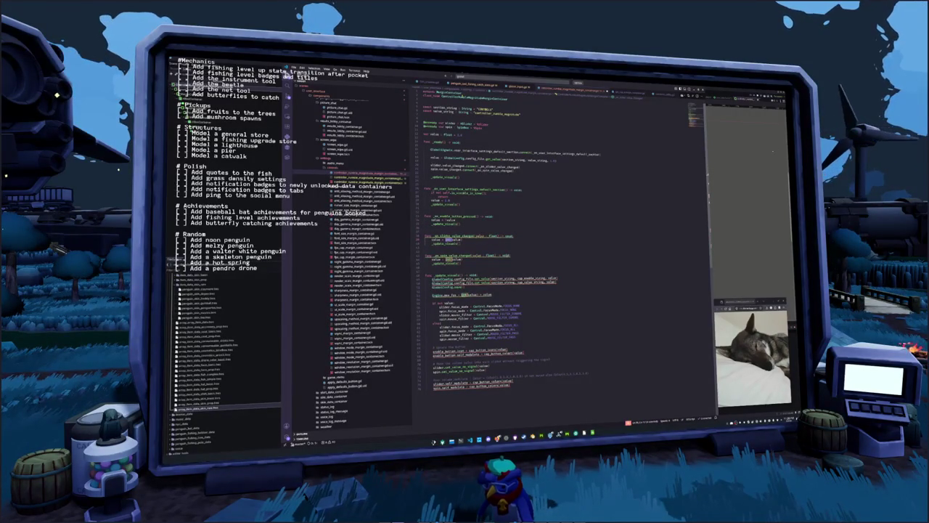
pyautogui.press('Up')
pyautogui.hotkey('ctrl', 'shift', 'Right')
pyautogui.hotkey('ctrl', 'shift', 'Right')
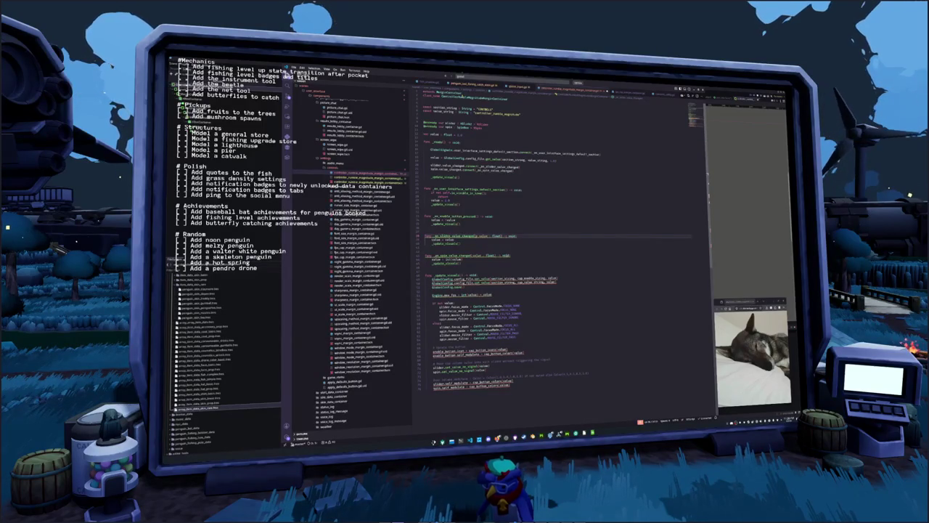
pyautogui.write('_')
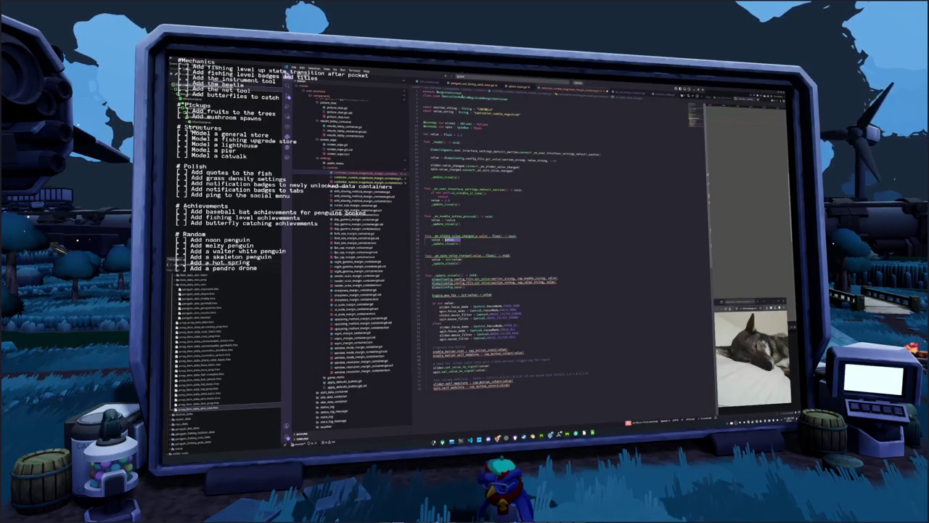
pyautogui.hotkey('ctrl', 'shift', 'Left')
pyautogui.press('Down')
pyautogui.press('Down')
pyautogui.hotkey('ctrl', 'Right')
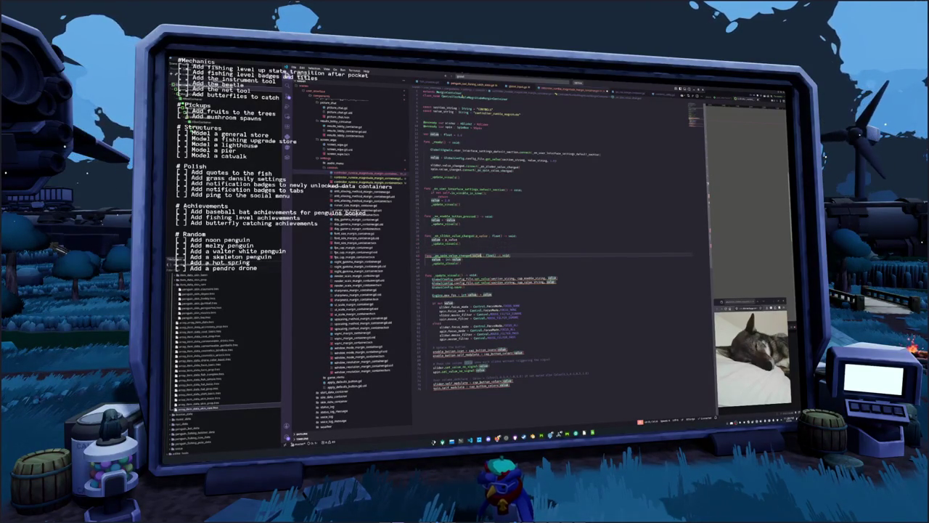
pyautogui.write('_')
pyautogui.press('Down')
pyautogui.write('_')
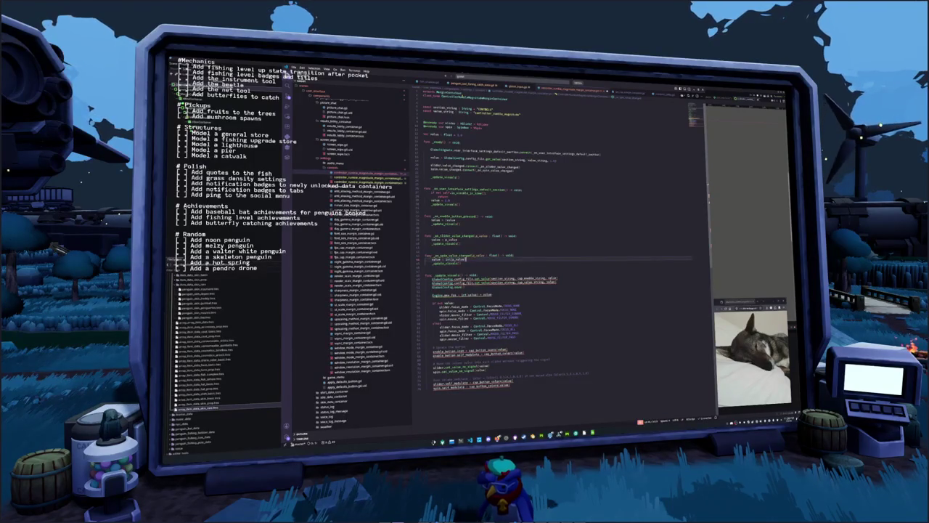
pyautogui.press('Down')
pyautogui.press('Down')
pyautogui.press('Down')
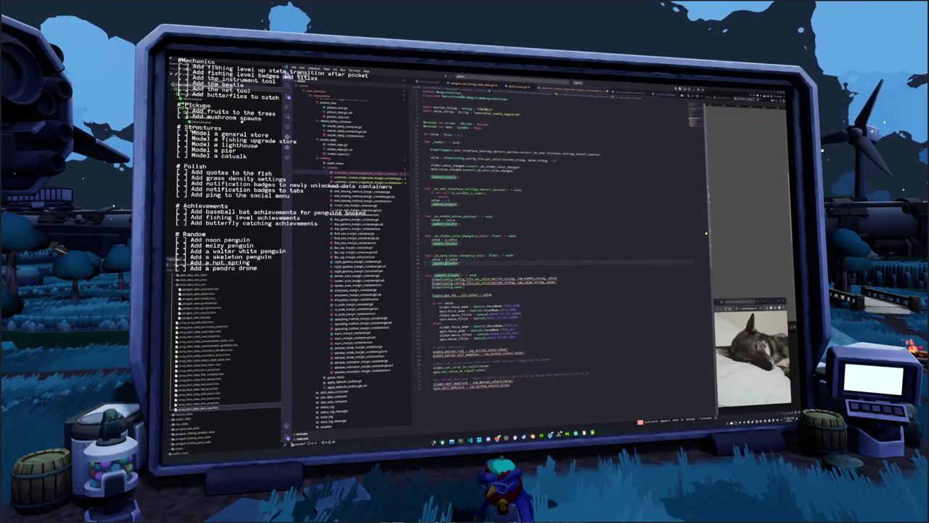
# Save value_string to config and assign the value to the global controller rumble magnitude
pyautogui.press('Down')
pyautogui.press('Down')
pyautogui.press('Down')
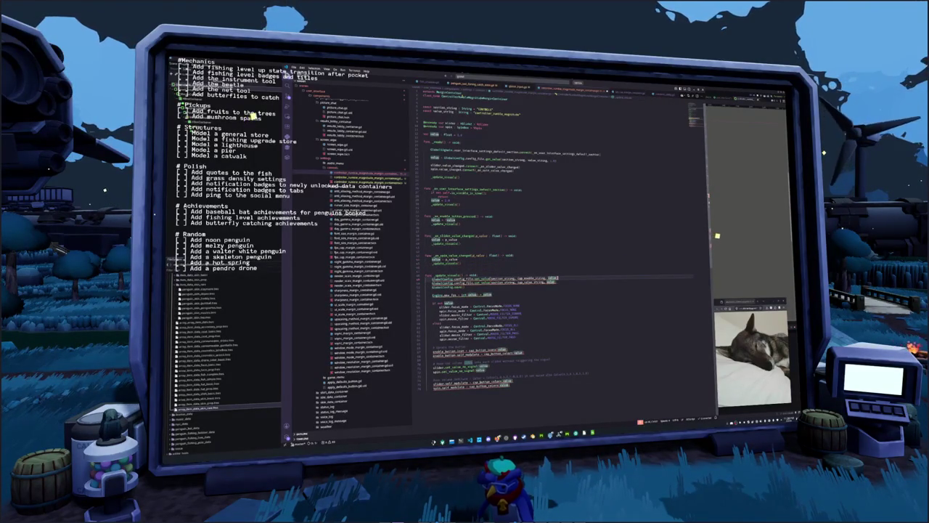
pyautogui.hotkey('ctrl', 'shift', 'k')
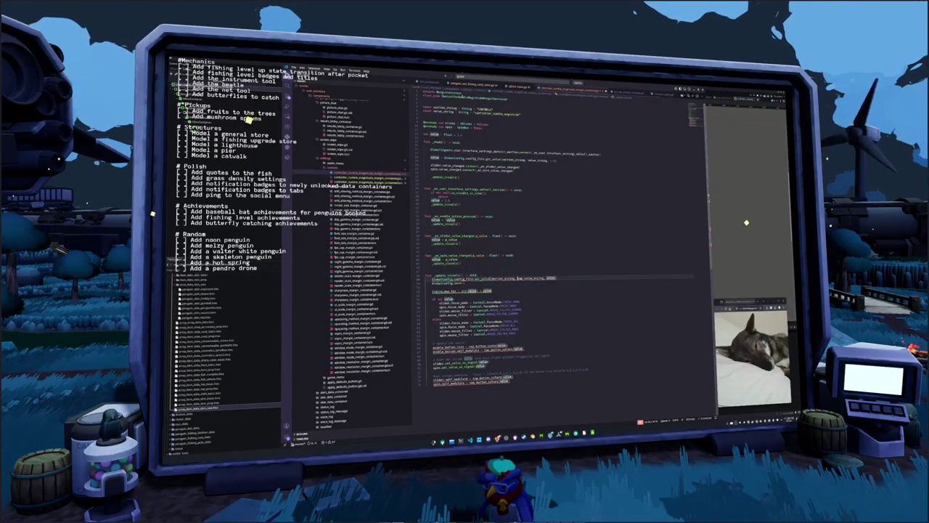
pyautogui.write('value_s')
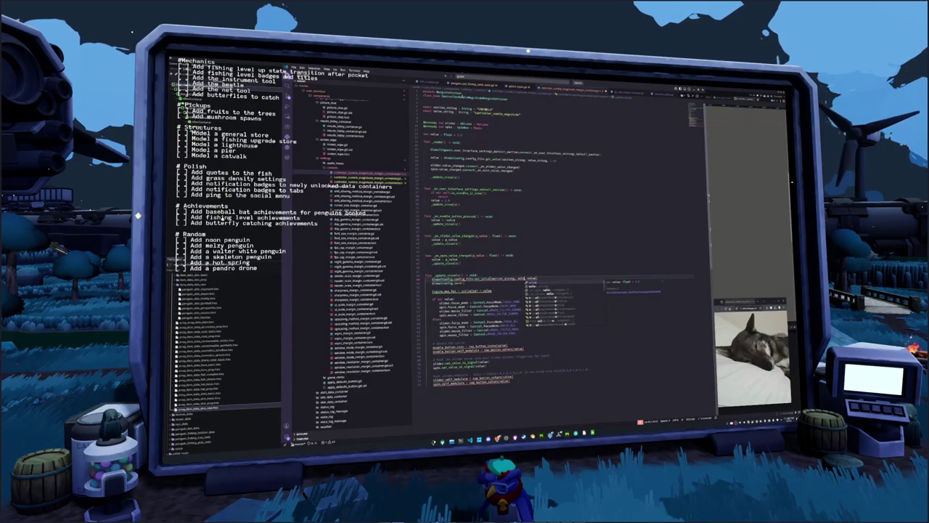
pyautogui.press('Return')
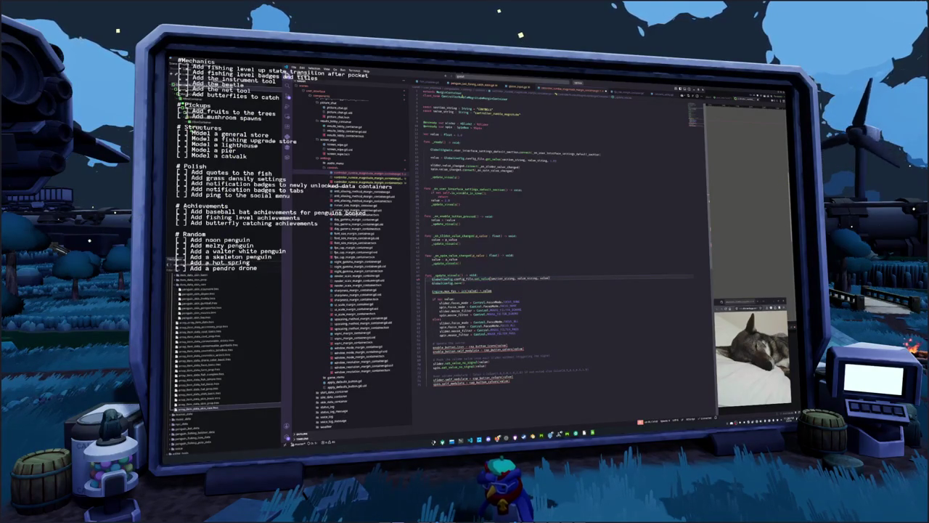
pyautogui.press('Down')
pyautogui.press('Down')
pyautogui.press('Down')
pyautogui.hotkey('ctrl', 'l')
pyautogui.write('GlobalConfig.controller_d')
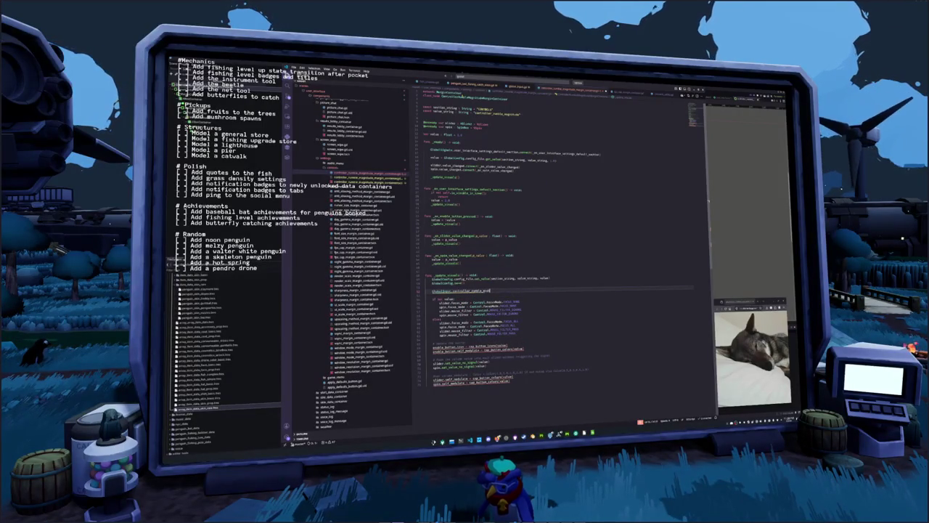
pyautogui.write('.value')
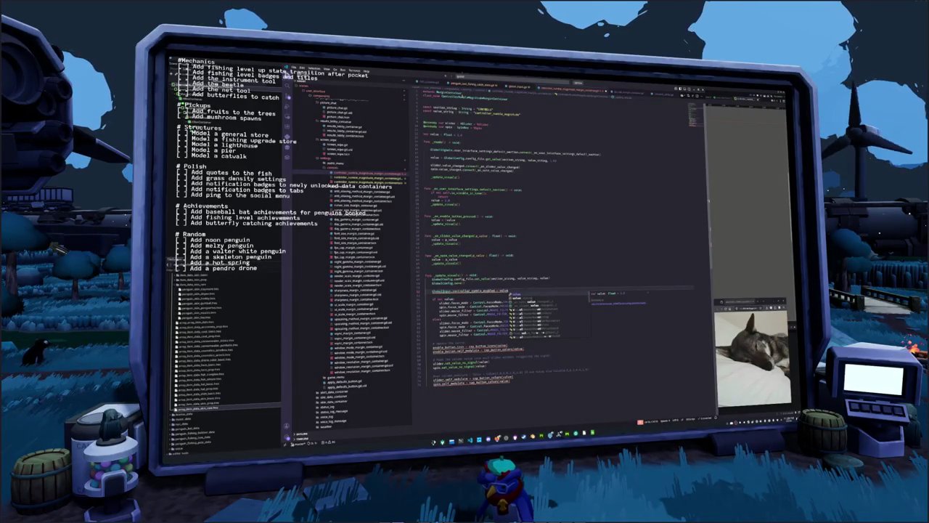
pyautogui.press('Return')
pyautogui.doubleClick(478, 290)
pyautogui.write('m')
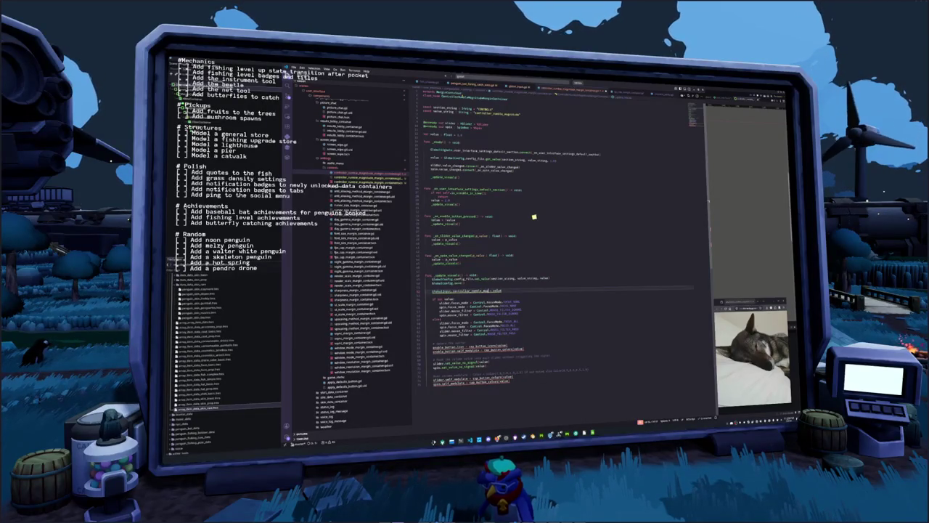
pyautogui.write('e')
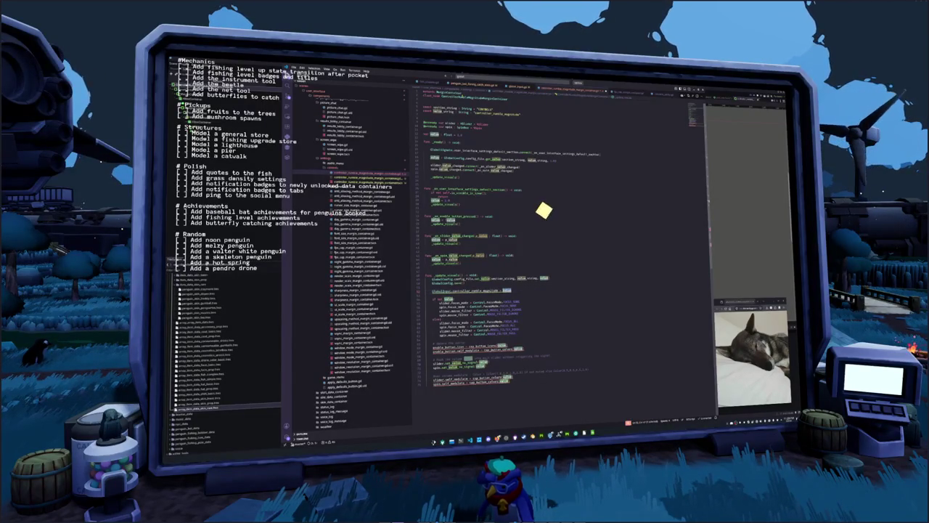
pyautogui.write('n')
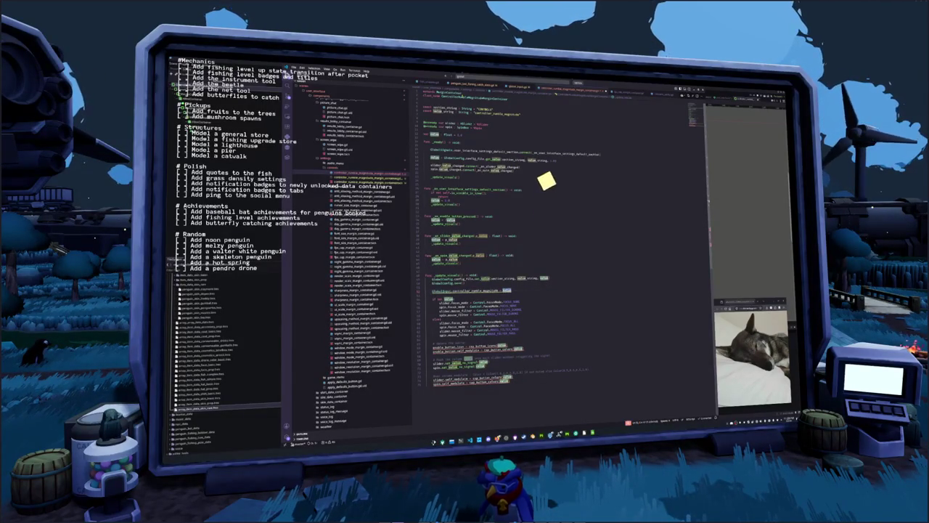
pyautogui.write('e')
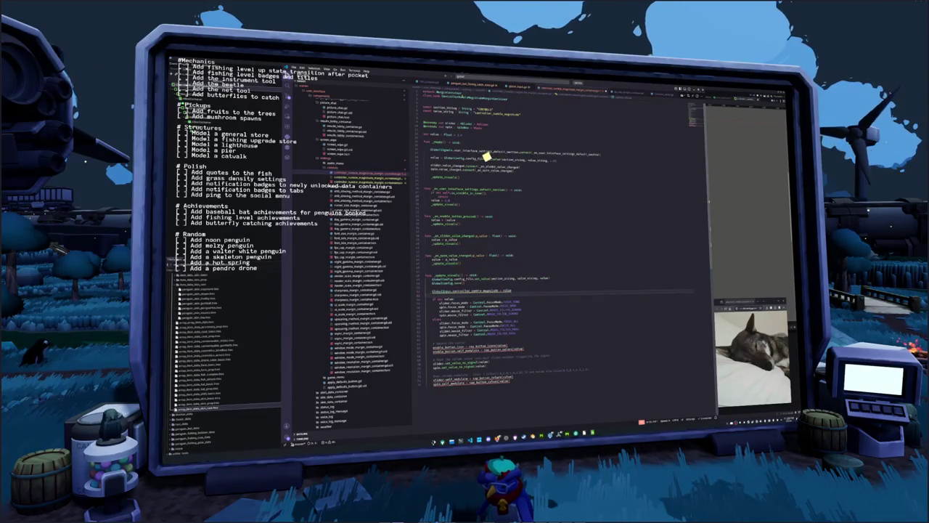
# Delete the old if/elif visuals block, enable_button lines and self_modulate lines
pyautogui.moveTo(428, 295); pyautogui.dragTo(537, 334)
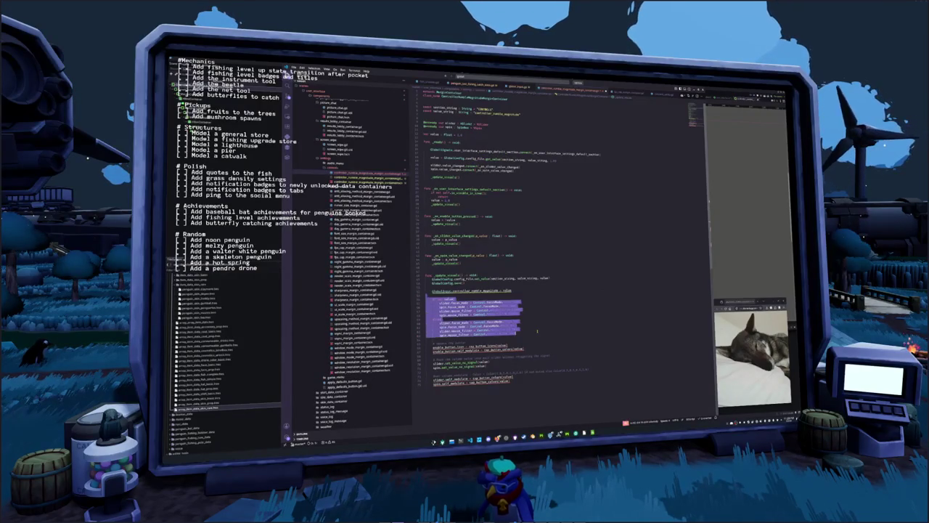
pyautogui.press('BackSpace')
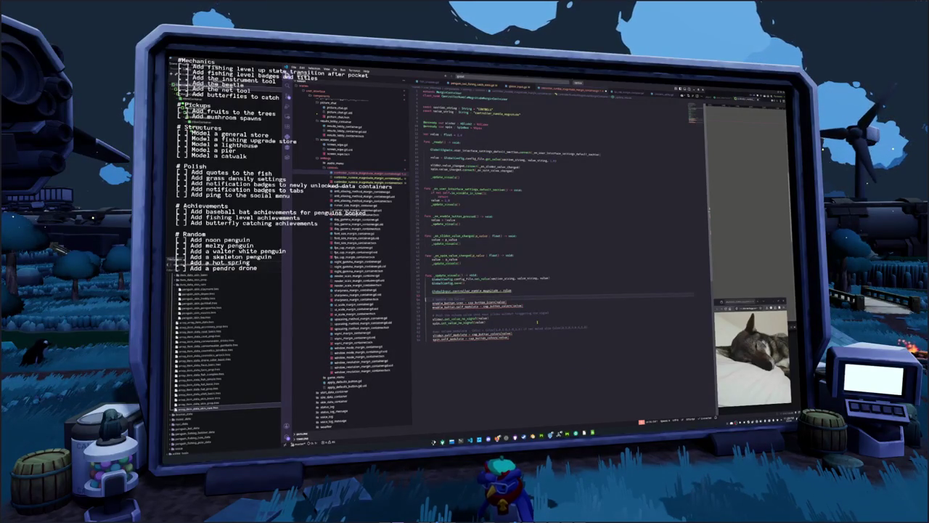
pyautogui.moveTo(433, 302); pyautogui.dragTo(524, 306)
pyautogui.press('BackSpace')
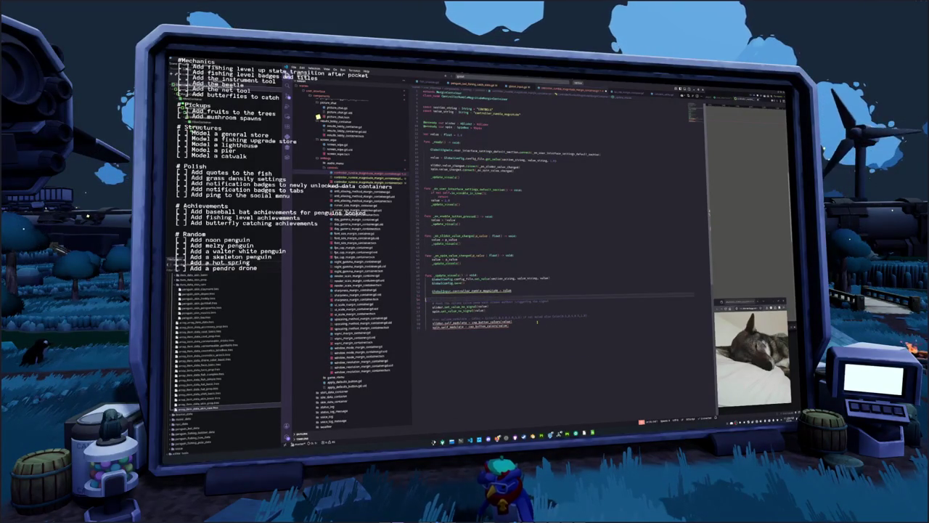
pyautogui.press('Down')
pyautogui.press('Down')
pyautogui.press('Down')
pyautogui.hotkey('shift', 'Down')
pyautogui.hotkey('shift', 'Down')
pyautogui.hotkey('shift', 'Down')
pyautogui.press('BackSpace')
pyautogui.press('Up')
pyautogui.press('Up')
pyautogui.press('Up')
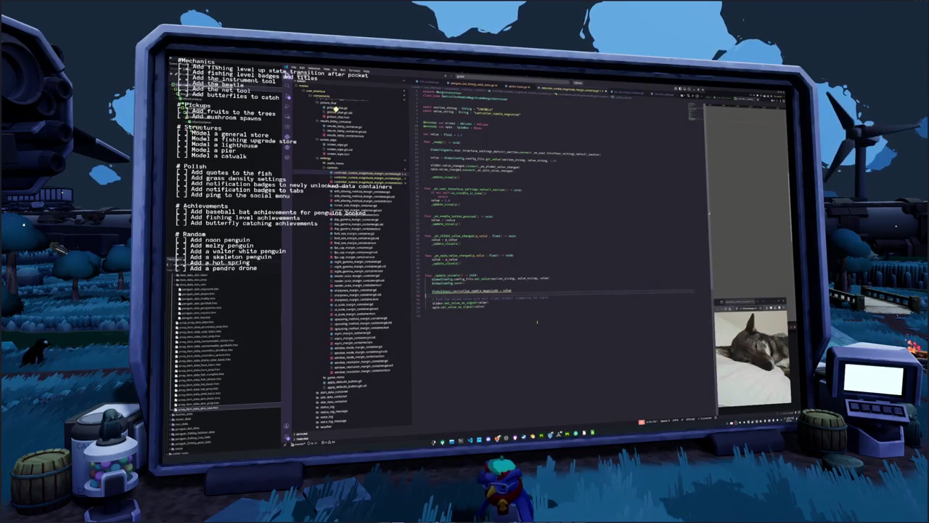
pyautogui.doubleClick(479, 290)
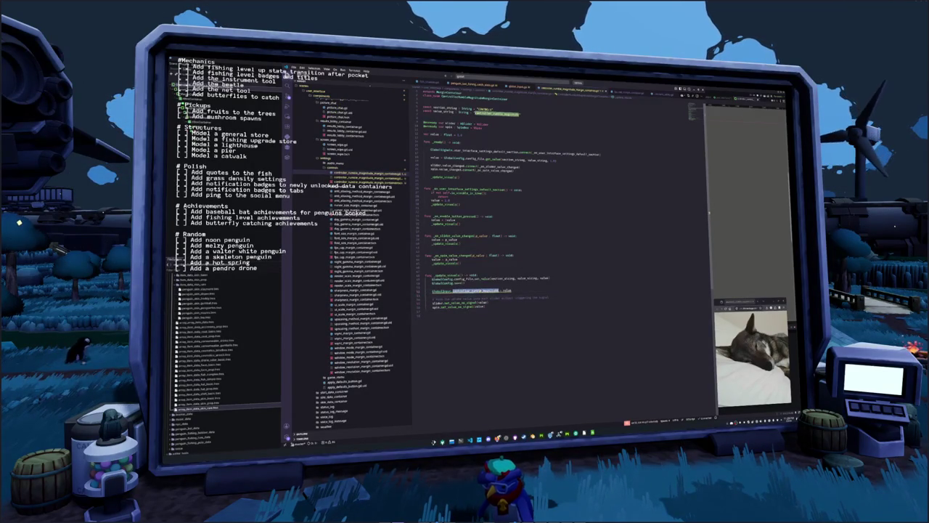
# Add 'var controller_rumble_magnitude: float' above the input_method_changed signal in global_input.gd
pyautogui.press('F12')
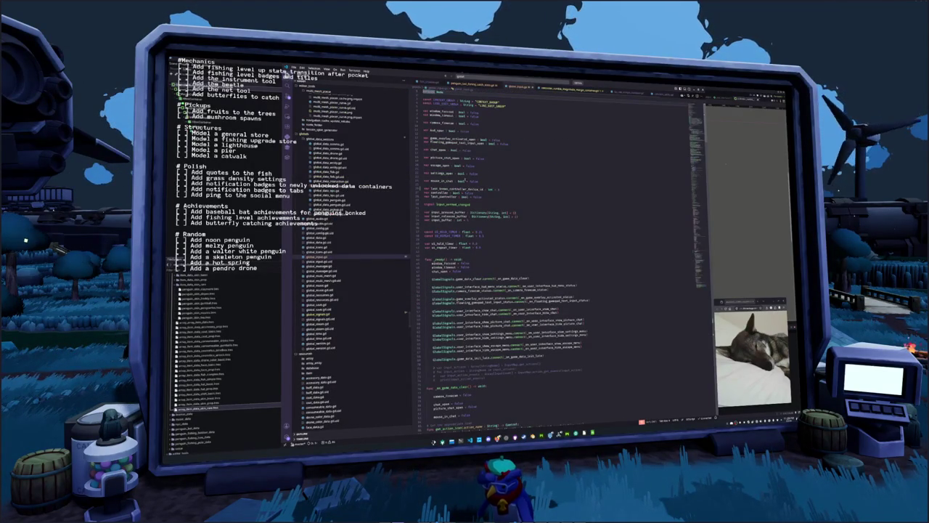
pyautogui.press('Down')
pyautogui.press('Down')
pyautogui.press('Down')
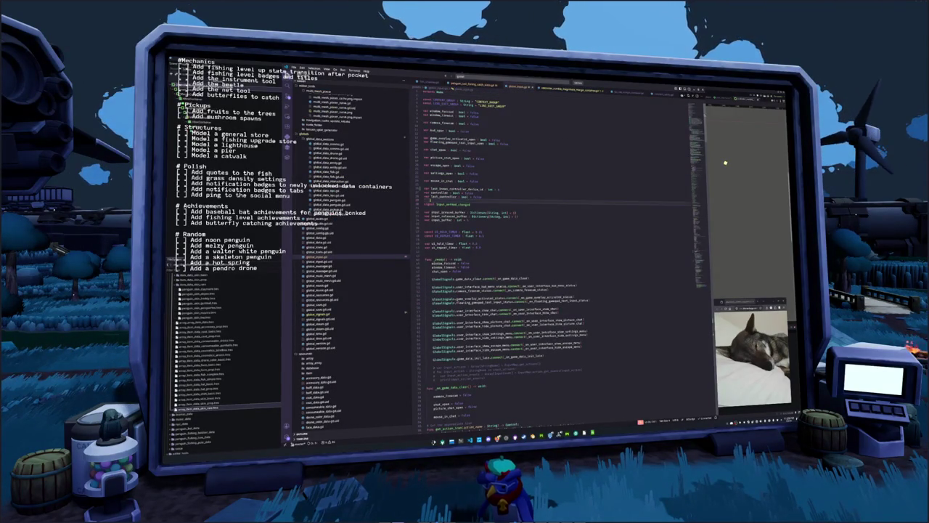
pyautogui.press('Return')
pyautogui.write('var controller_rumble_magnitude: float')
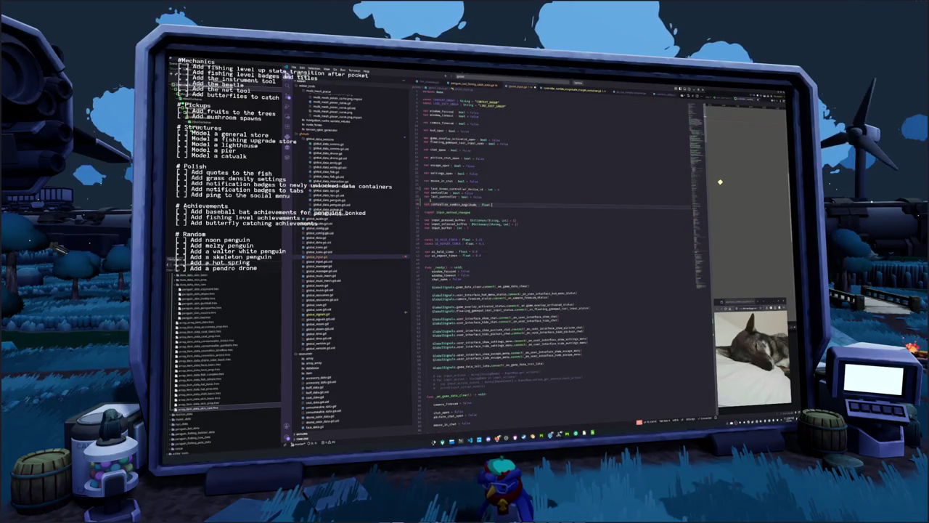
# Set the vibration magnitude in start_joy_vibration to controller_rumble_magnitude
pyautogui.doubleClick(453, 205)
pyautogui.doubleClick(465, 189)
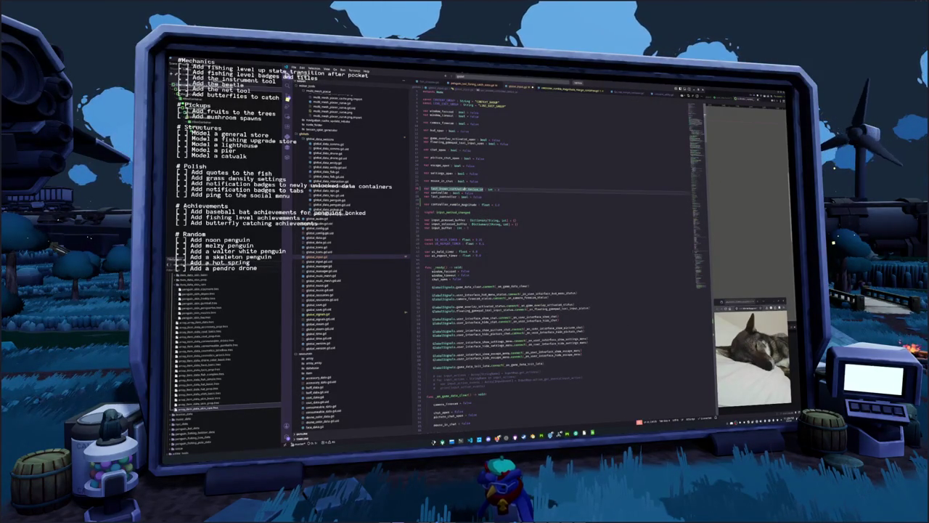
pyautogui.hotkey('ctrl', 'd')
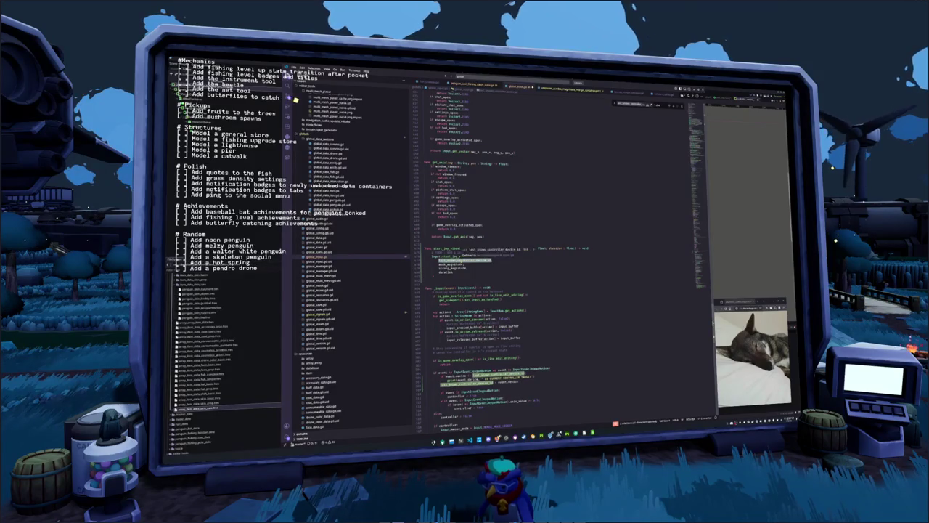
pyautogui.click(467, 264)
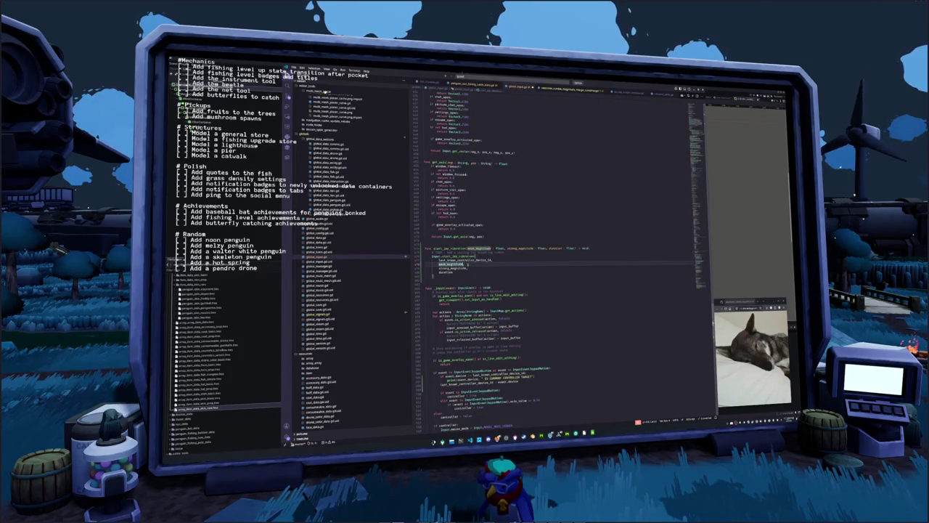
pyautogui.write('contr')
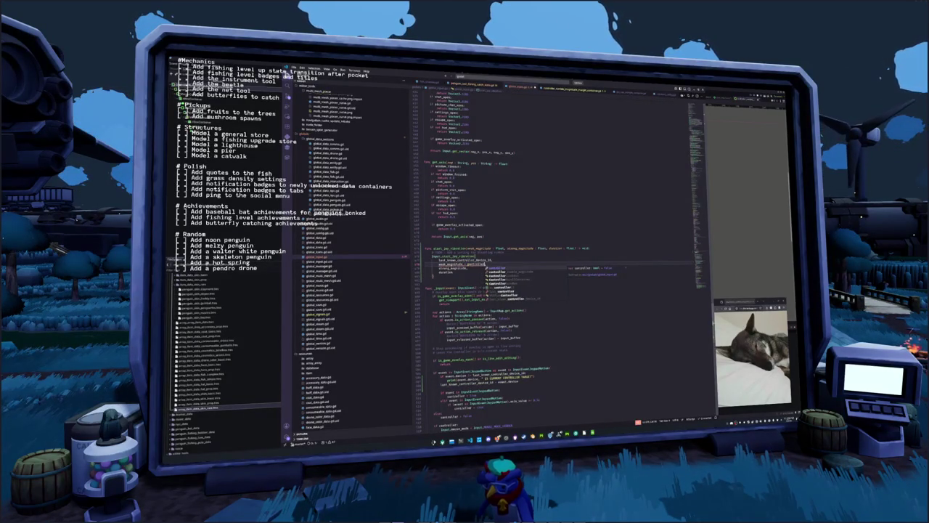
pyautogui.press('Return')
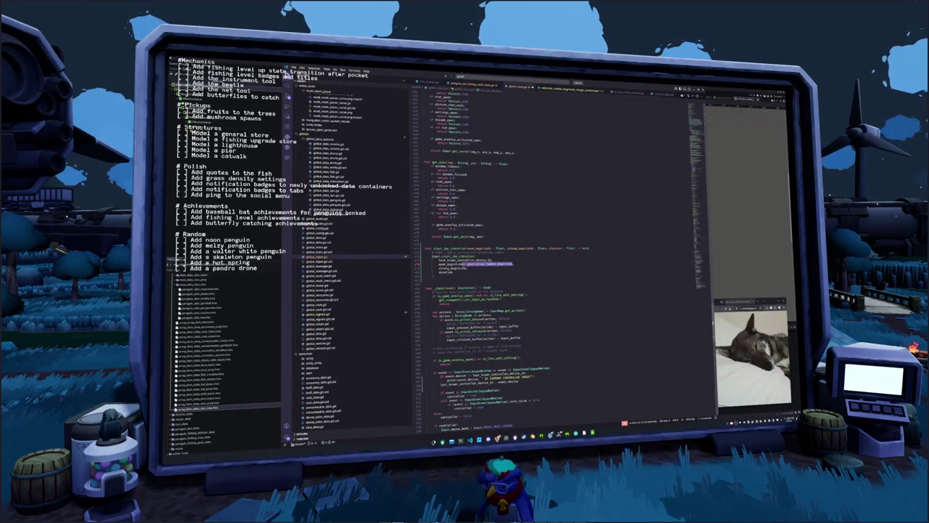
pyautogui.write('= controller_rumble_magnitude')
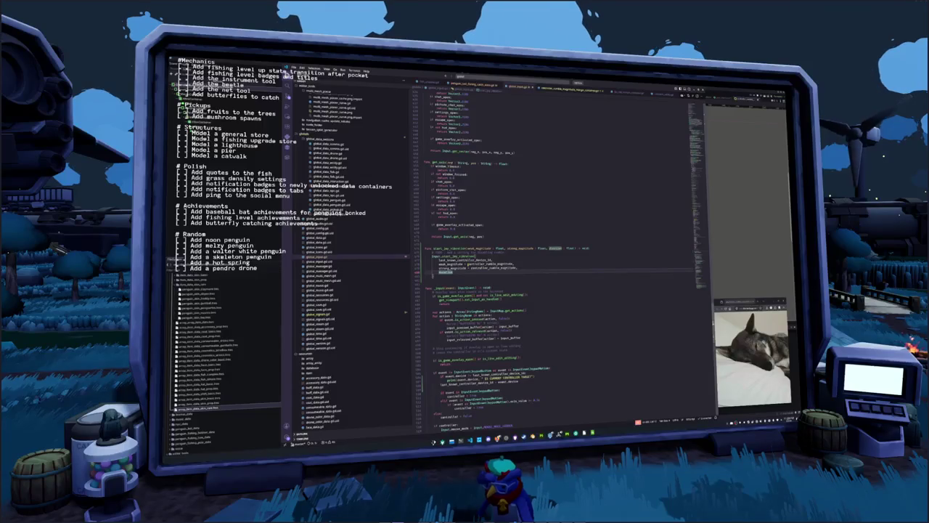
pyautogui.scroll(-10, 698, 276)
pyautogui.scroll(5, 699, 277)
pyautogui.scroll(5, 695, 251)
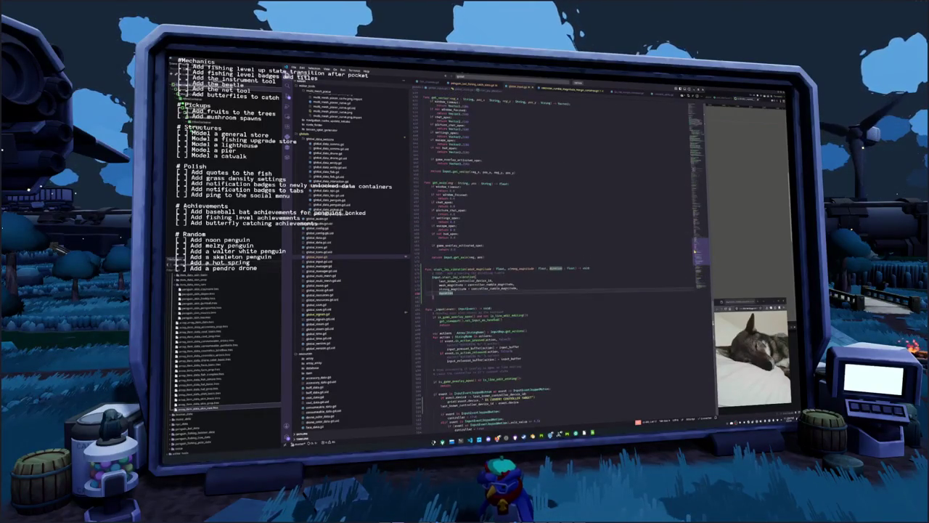
# Check the references to the controller device id, then run the game in Godot
pyautogui.press('F12')
pyautogui.hotkey('shift', 'F12')
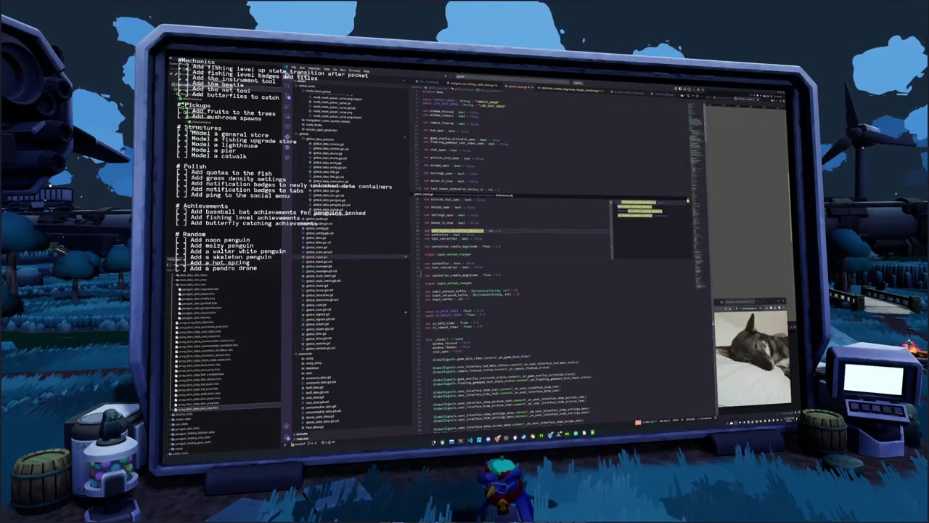
pyautogui.press('Escape')
pyautogui.press('F5')
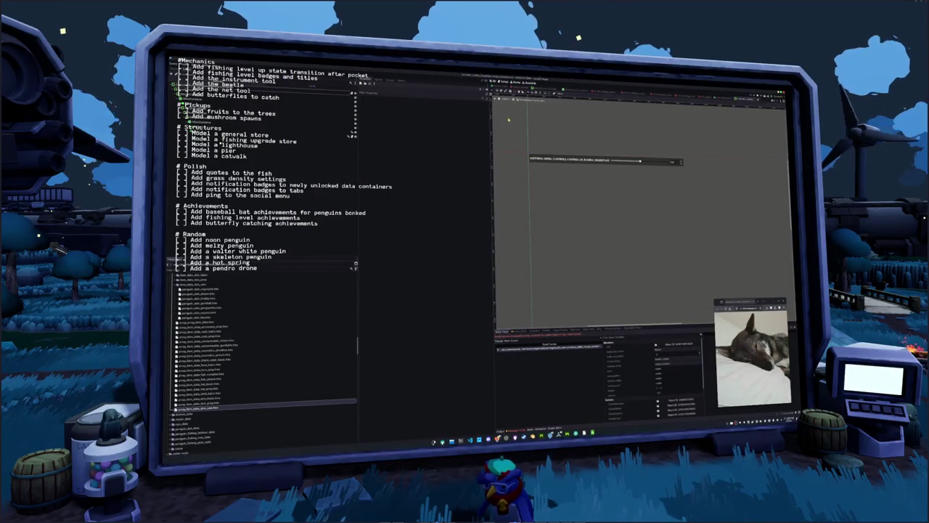
# Open the recent strings spreadsheet in LibreOffice Calc, scroll through it, and return to Godot
pyautogui.hotkey('alt', 'Tab')
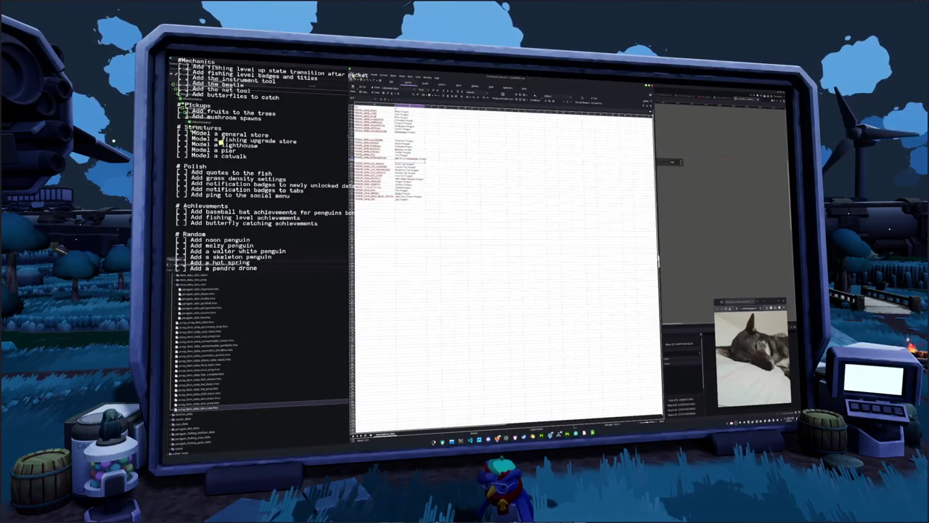
pyautogui.click(356, 76)
pyautogui.moveTo(367, 94)
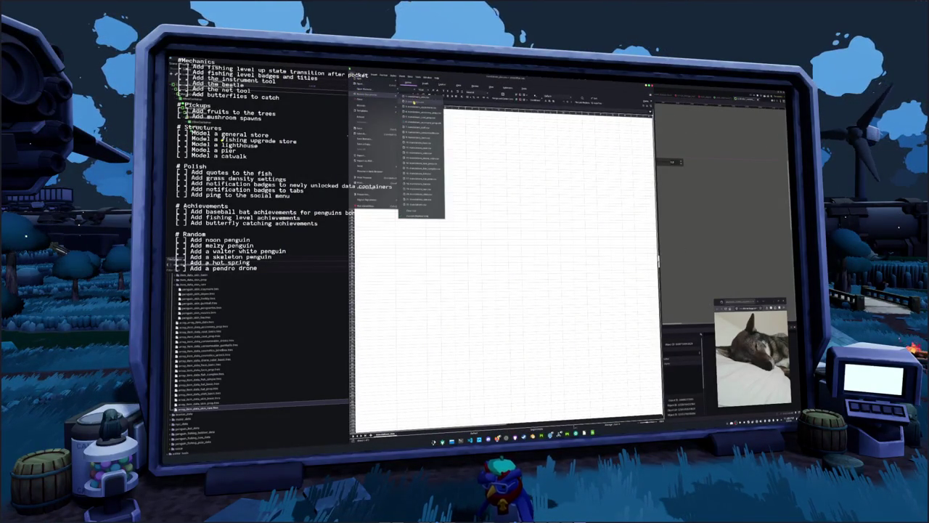
pyautogui.click(420, 99)
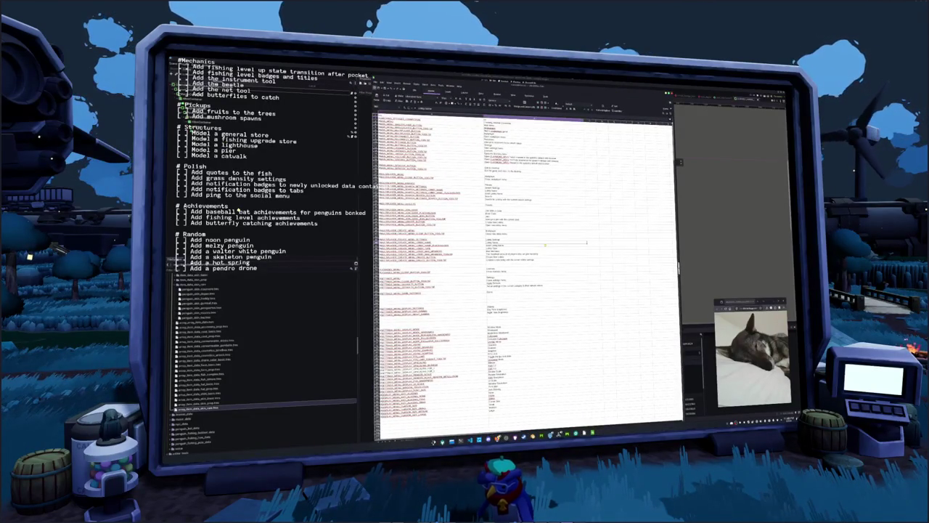
pyautogui.scroll(-10, 461, 291)
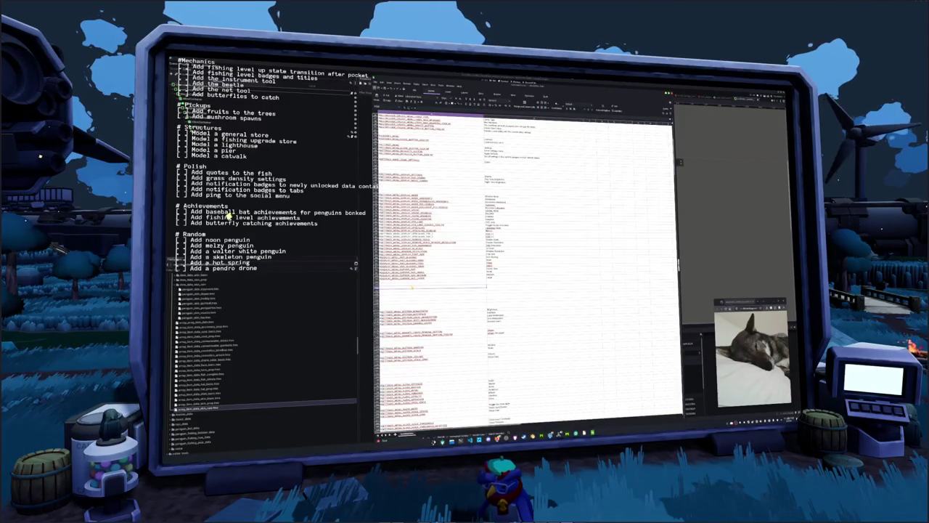
pyautogui.scroll(-8, 413, 287)
pyautogui.scroll(-4, 436, 287)
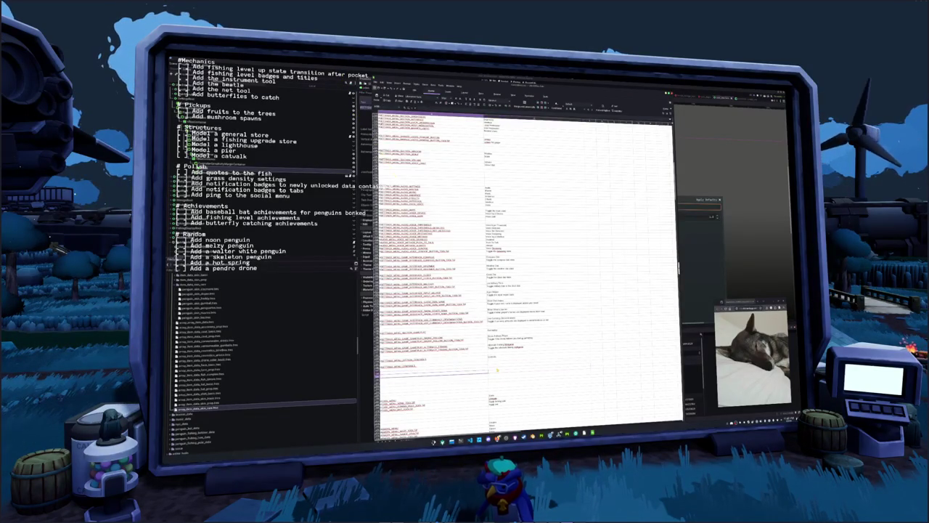
pyautogui.hotkey('alt', 'Tab')
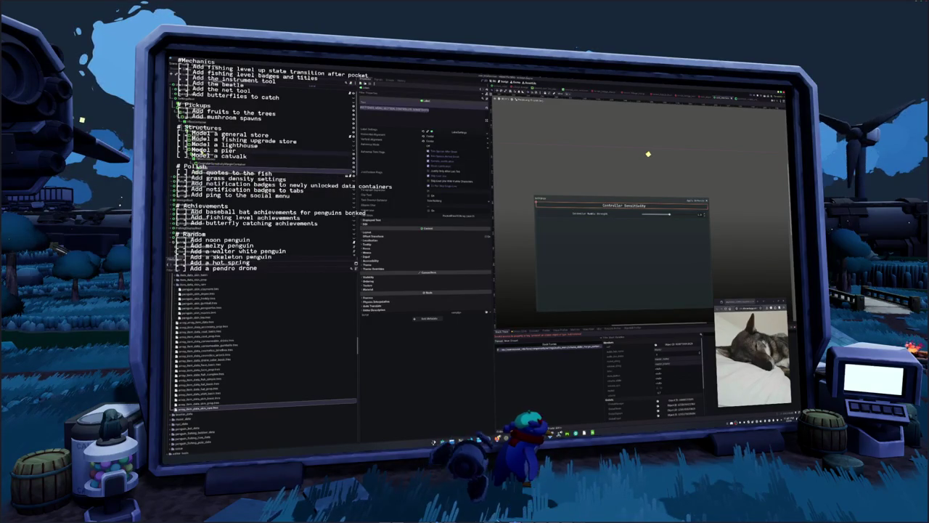
# Expand the layout and theme constant settings and select the TabContainer node in Godot
pyautogui.scroll(-5, 433, 136)
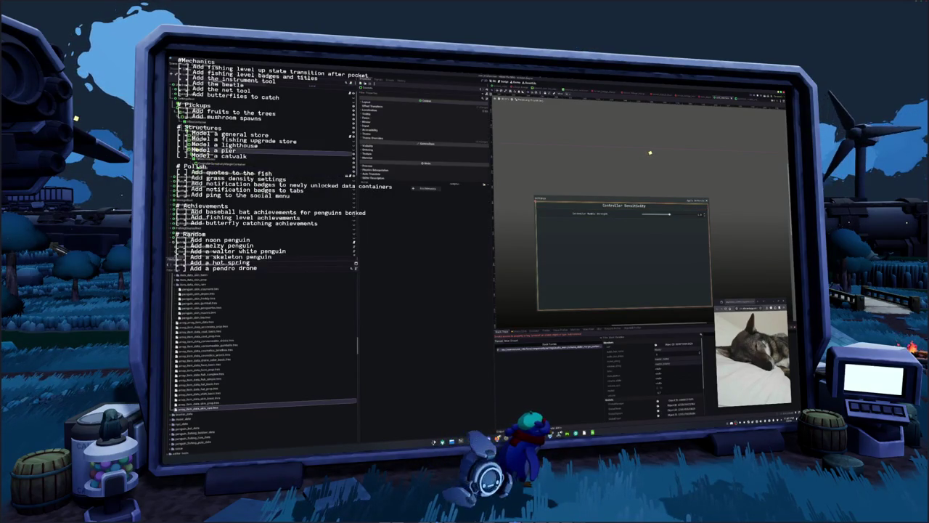
pyautogui.click(433, 138)
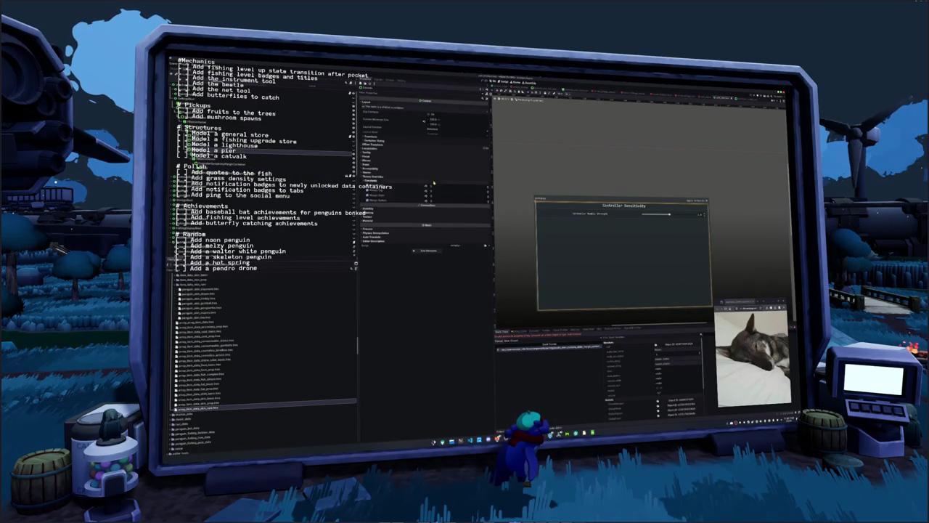
pyautogui.click(276, 134)
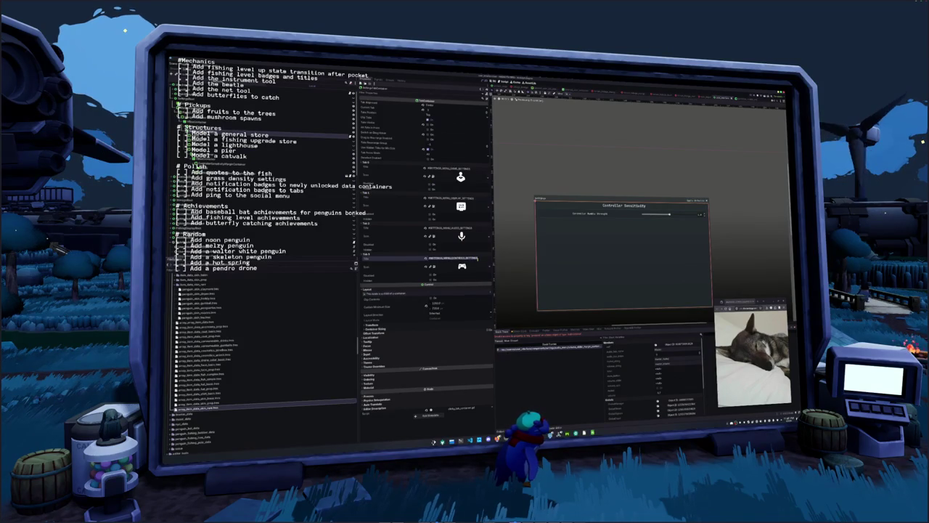
# Select rows in the Calc sheet, then switch back to the Godot editor
pyautogui.hotkey('alt', 'Tab')
pyautogui.click(436, 365)
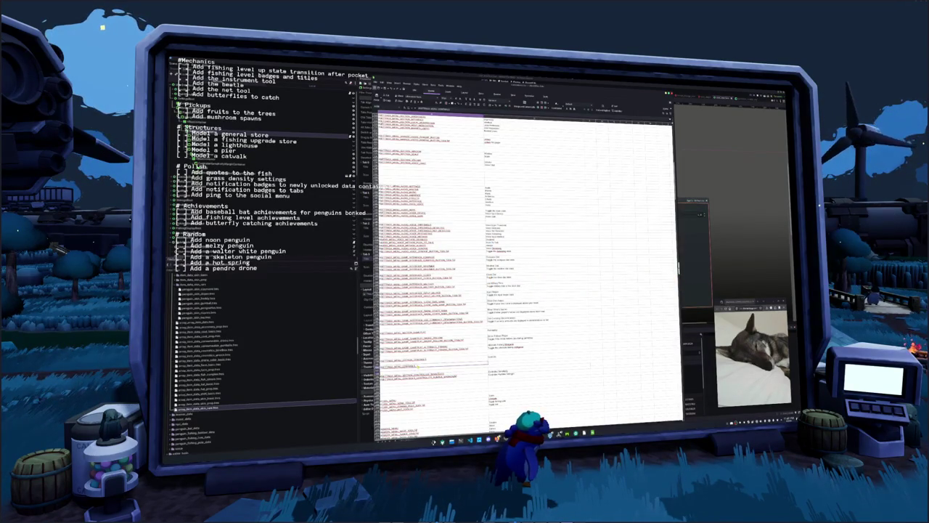
pyautogui.click(538, 358)
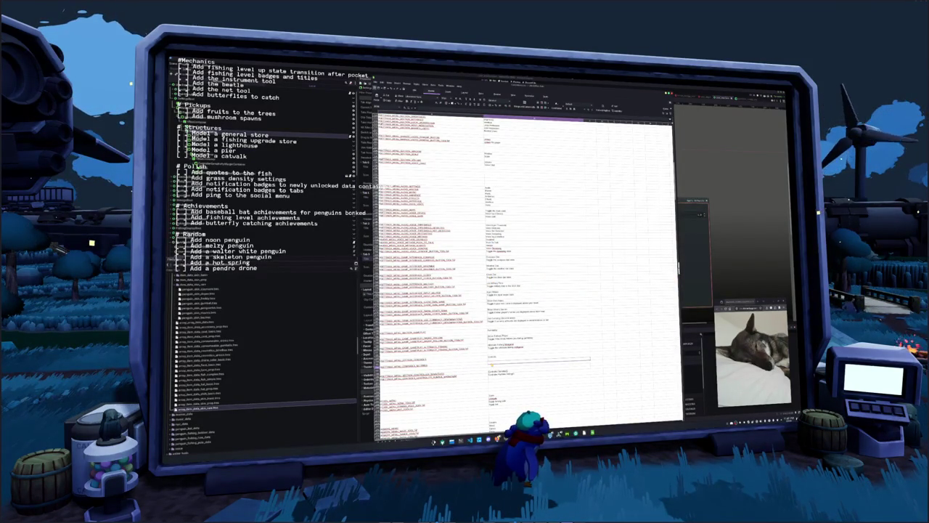
pyautogui.click(539, 357)
pyautogui.click(435, 356)
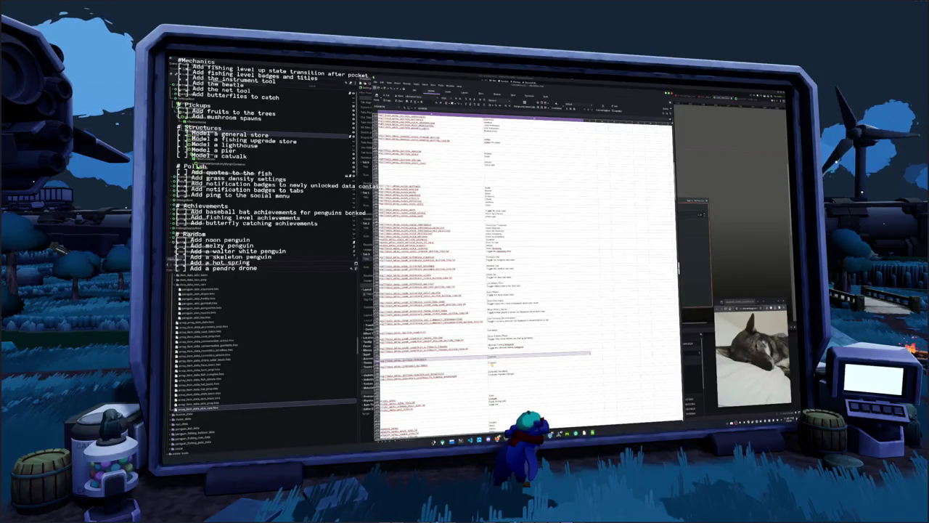
pyautogui.click(435, 363)
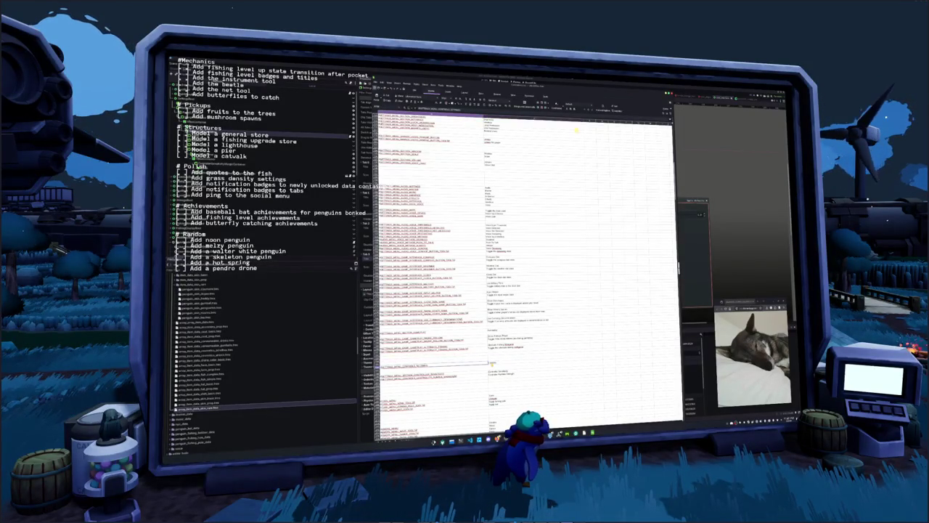
pyautogui.click(436, 362)
pyautogui.hotkey('alt', 'Tab')
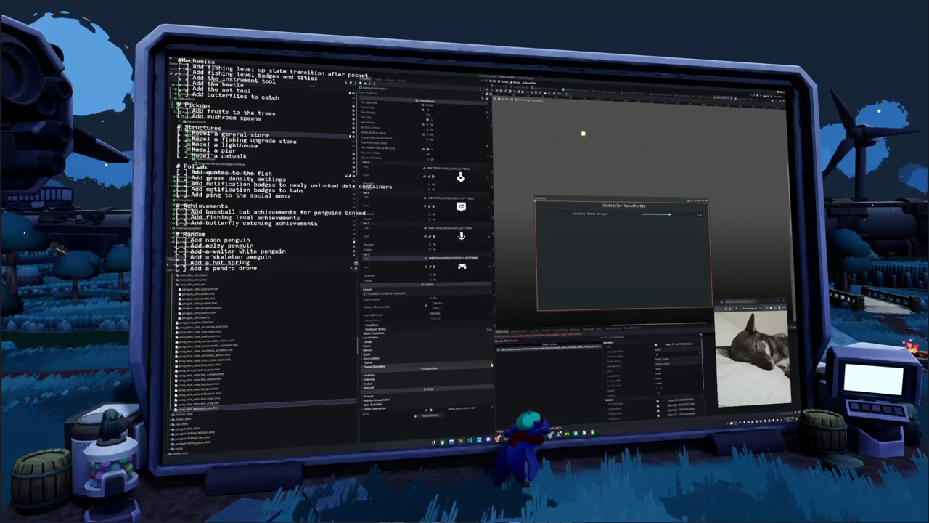
pyautogui.hotkey('alt', 'Tab')
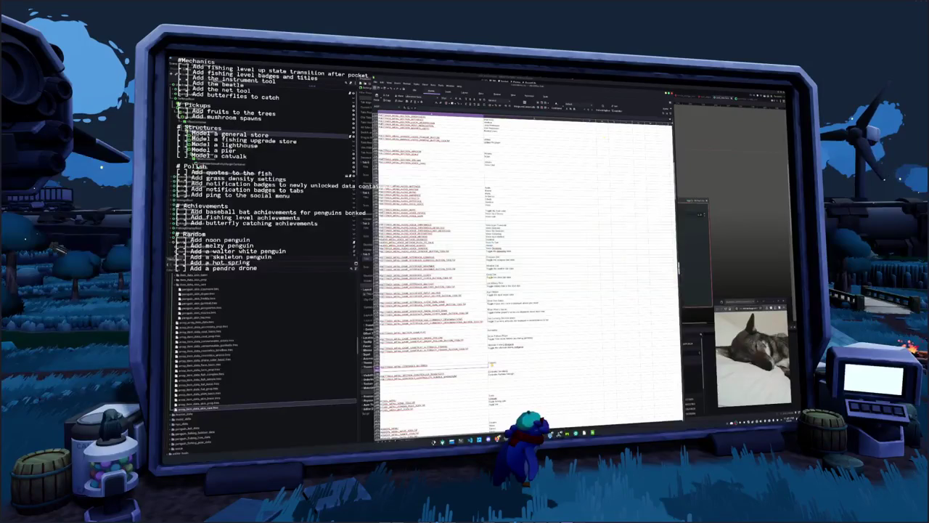
pyautogui.hotkey('alt', 'Tab')
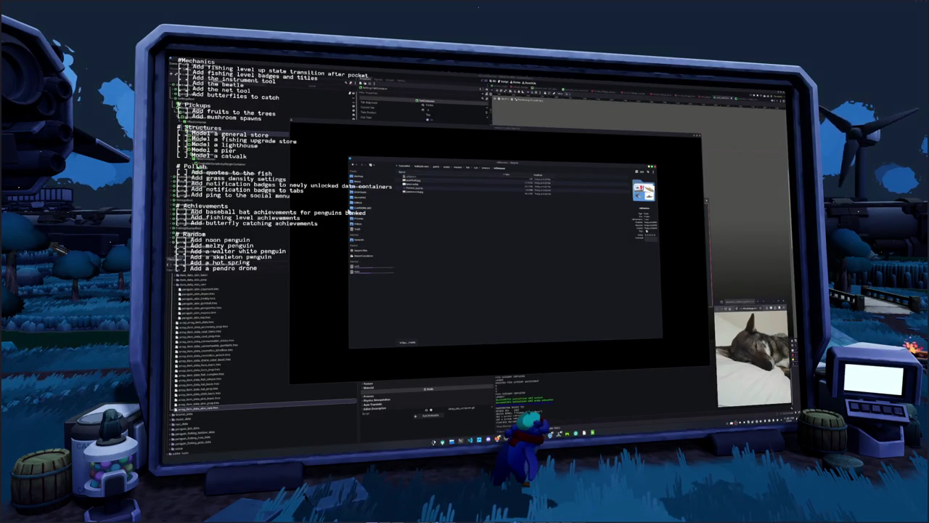
# Pick the first folder on the CLIPBOARD SSD, load the village, and check inventory and settings
pyautogui.click(360, 207)
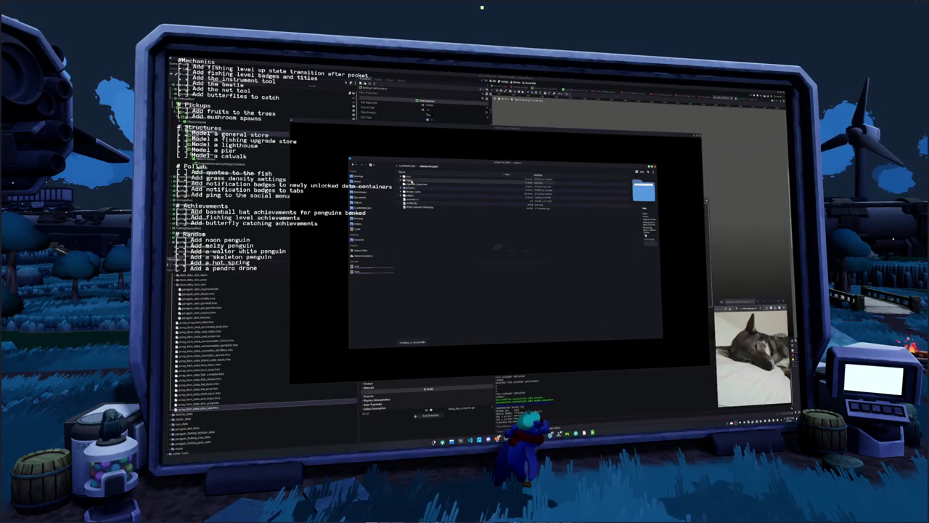
pyautogui.click(411, 177)
pyautogui.click(402, 176)
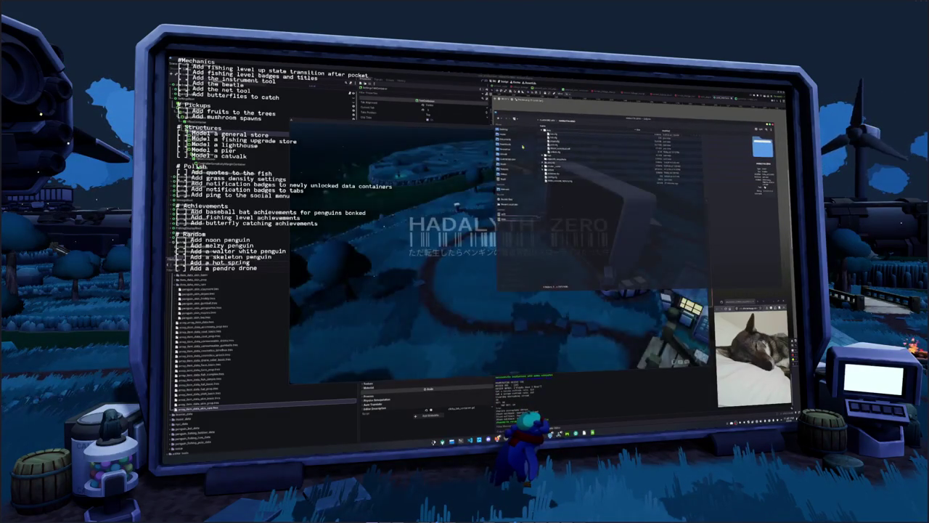
pyautogui.click(512, 263)
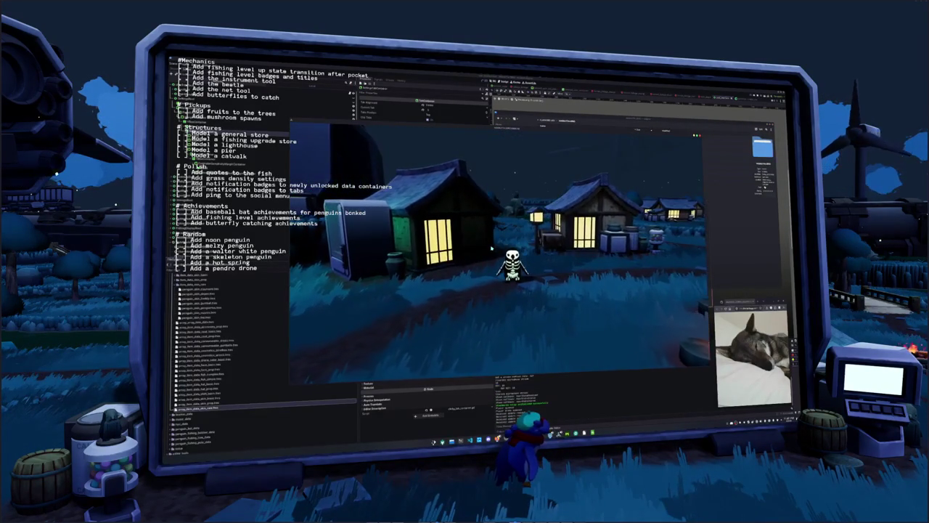
pyautogui.press('Tab')
pyautogui.press('Tab')
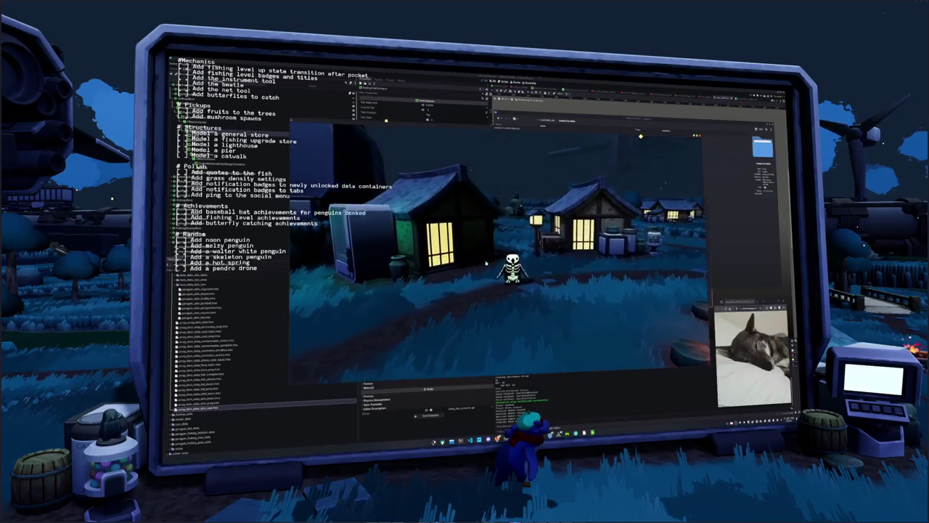
pyautogui.press('Escape')
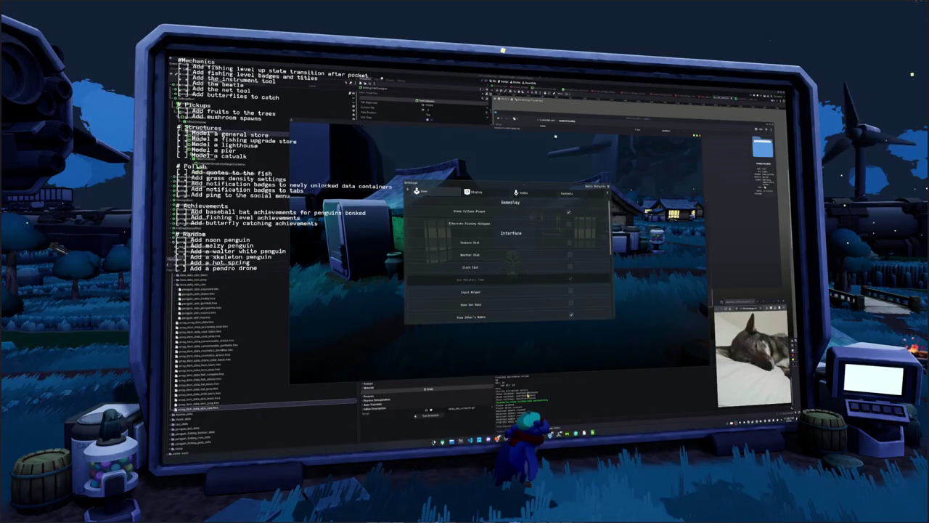
pyautogui.press('F8')
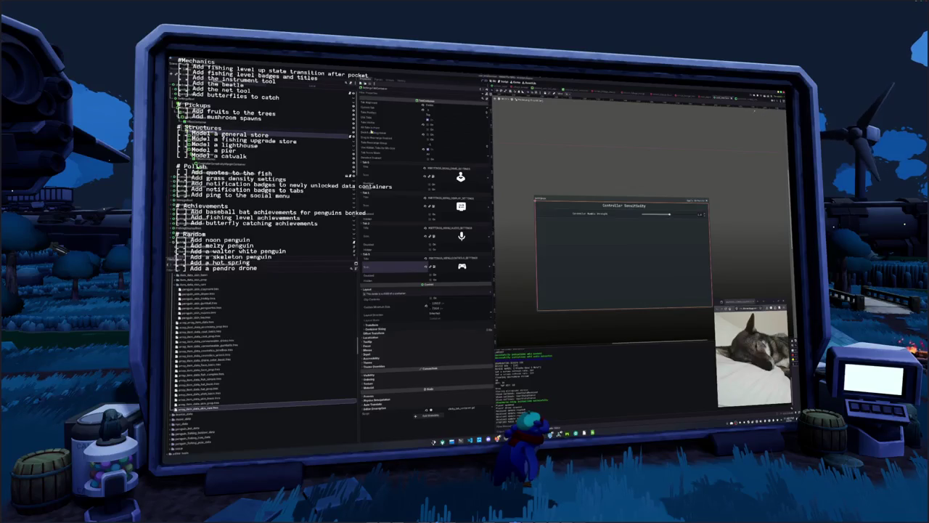
# Run the settings scene, flip through its pages back to Gameplay, and stop it
pyautogui.click(429, 125)
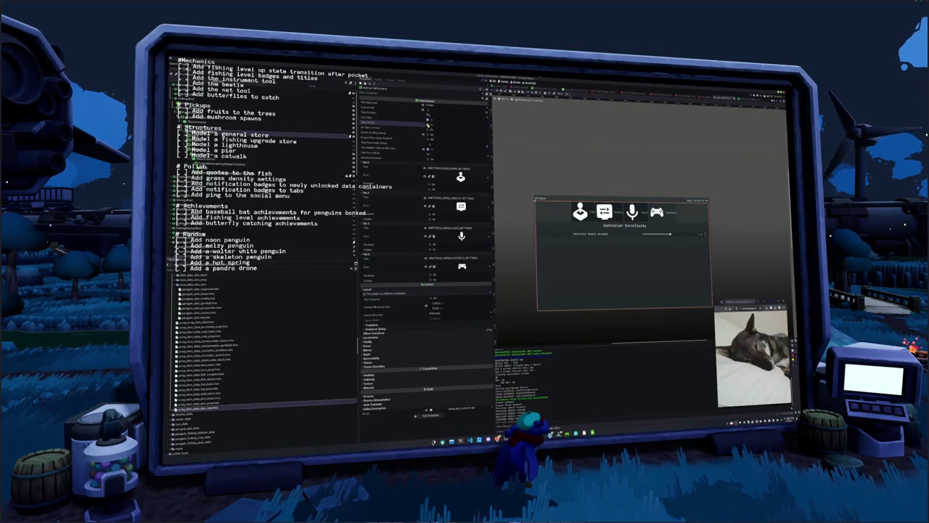
pyautogui.press('F6')
pyautogui.click(565, 192)
pyautogui.click(521, 192)
pyautogui.click(476, 193)
pyautogui.click(438, 192)
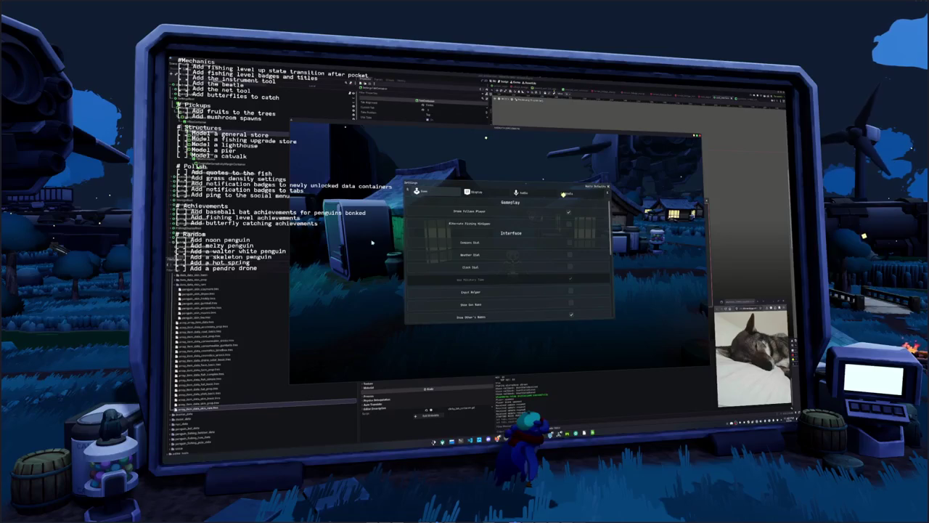
pyautogui.press('F8')
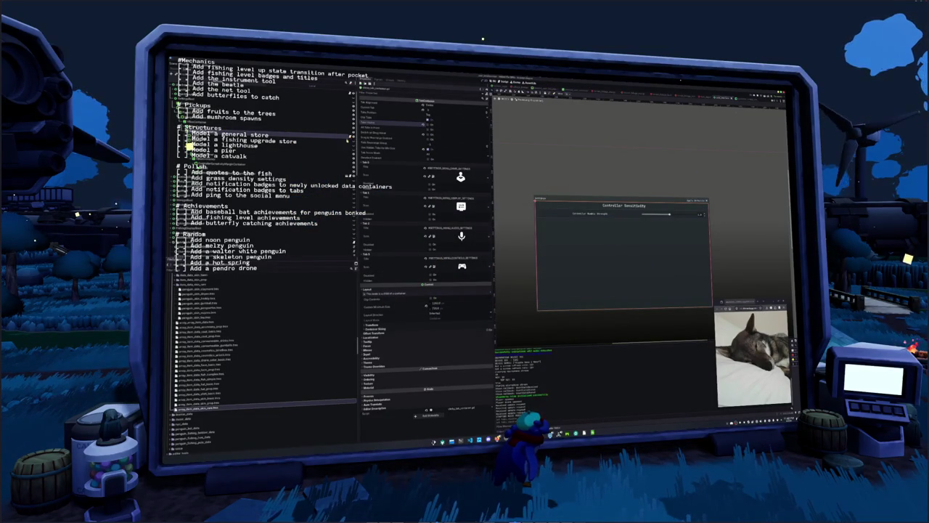
# Review the sub_label and sub_texture_rect tab-building lines, then return to the Controller Sensitivity scene
pyautogui.hotkey('alt', 'Tab')
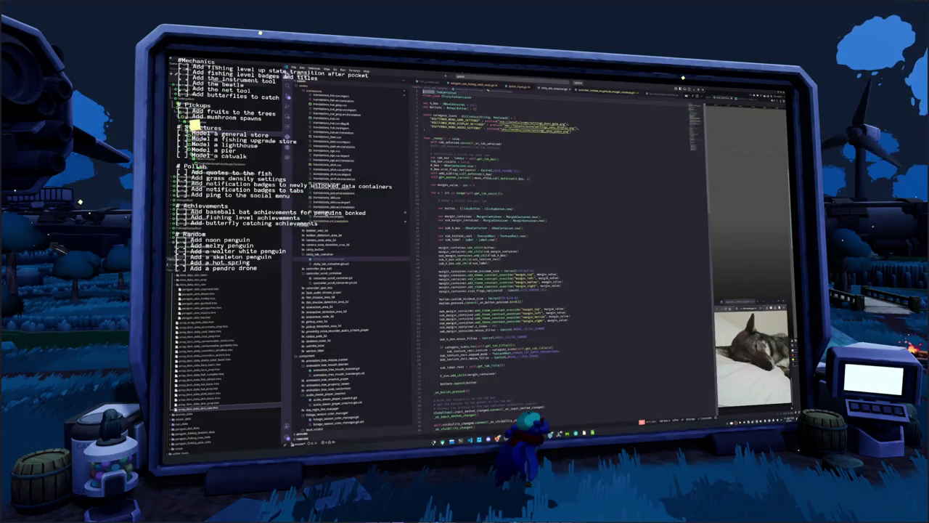
pyautogui.click(438, 199)
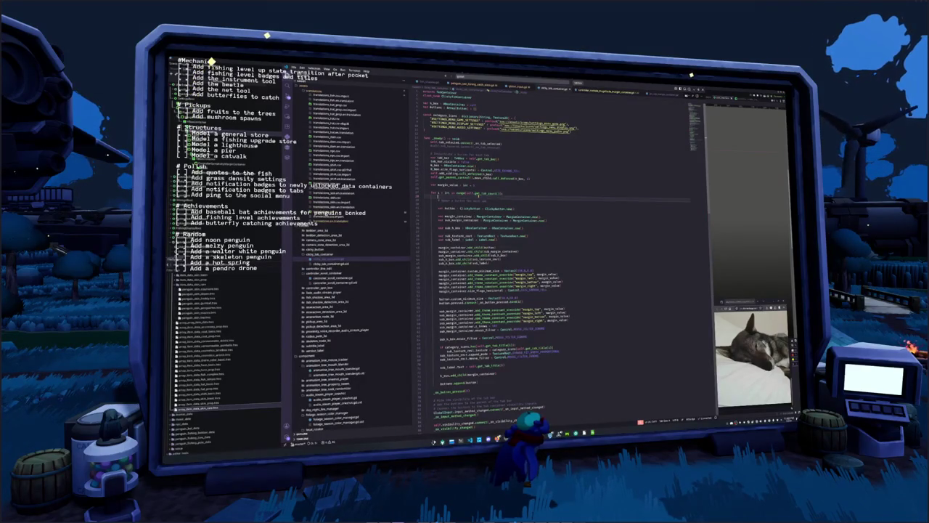
pyautogui.scroll(-1, 501, 261)
pyautogui.click(437, 227)
pyautogui.click(479, 217)
pyautogui.hotkey('ctrl', 'F1')
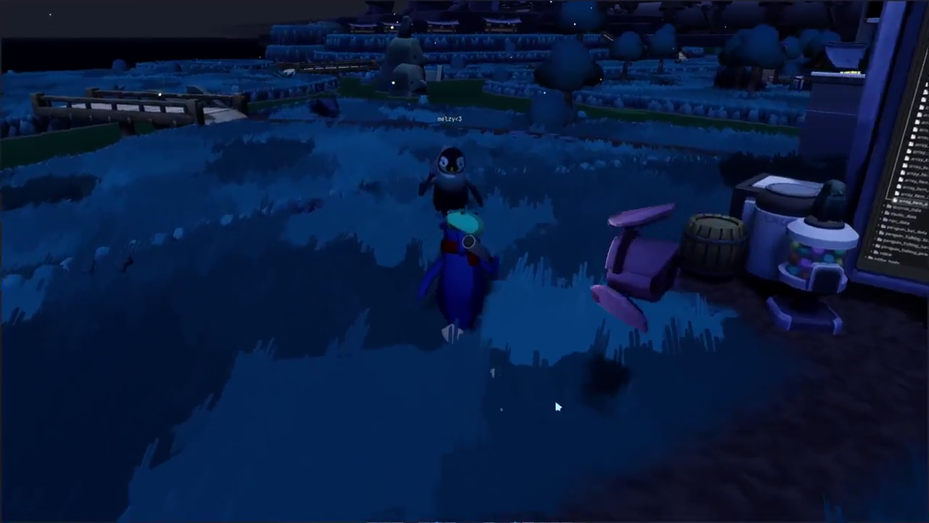
# Grab the purple cart and throw it ahead
pyautogui.press('e')
pyautogui.click(566, 388)
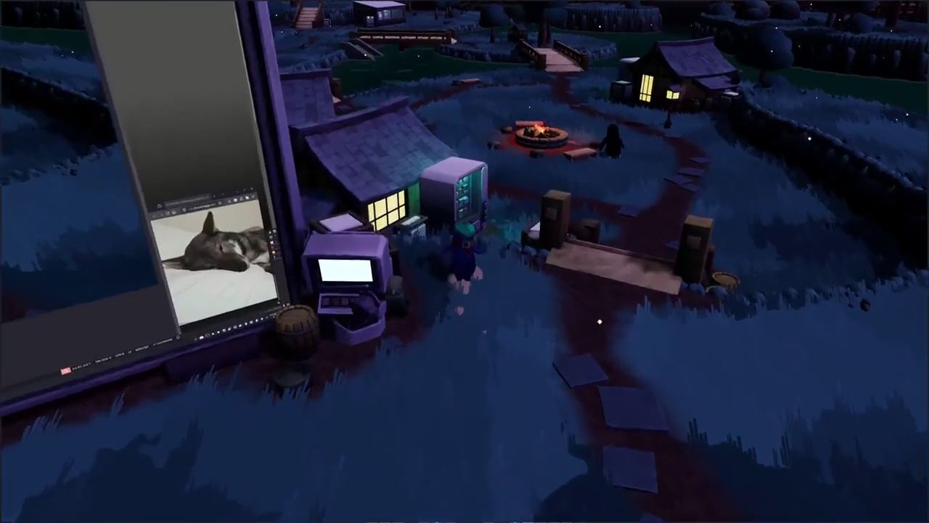
# Buy Seal Milk, Red Algae Juice and Kelp Smoothie from the vending machine
pyautogui.press('e')
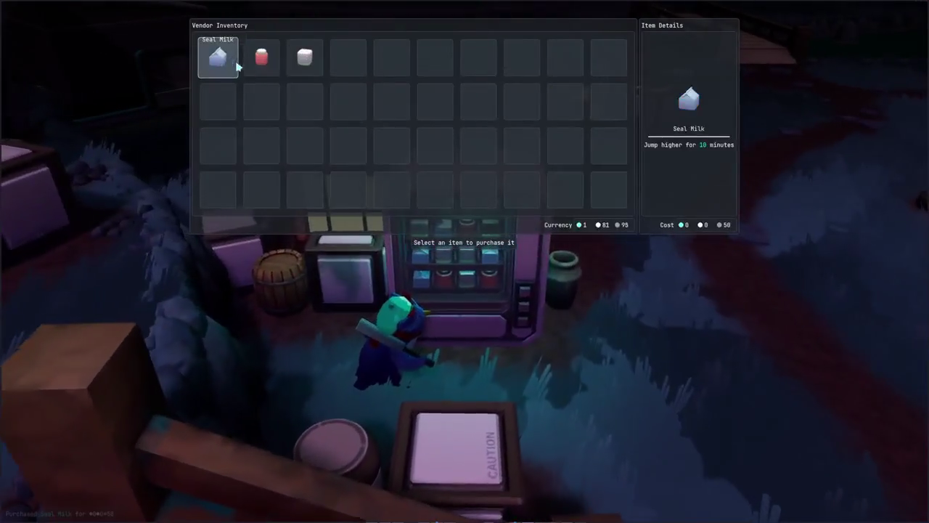
pyautogui.click(218, 57)
pyautogui.click(261, 58)
pyautogui.click(305, 57)
# Drink all three purchases from the inventory for Jump, Walk and Swim Boosts
pyautogui.press('Tab')
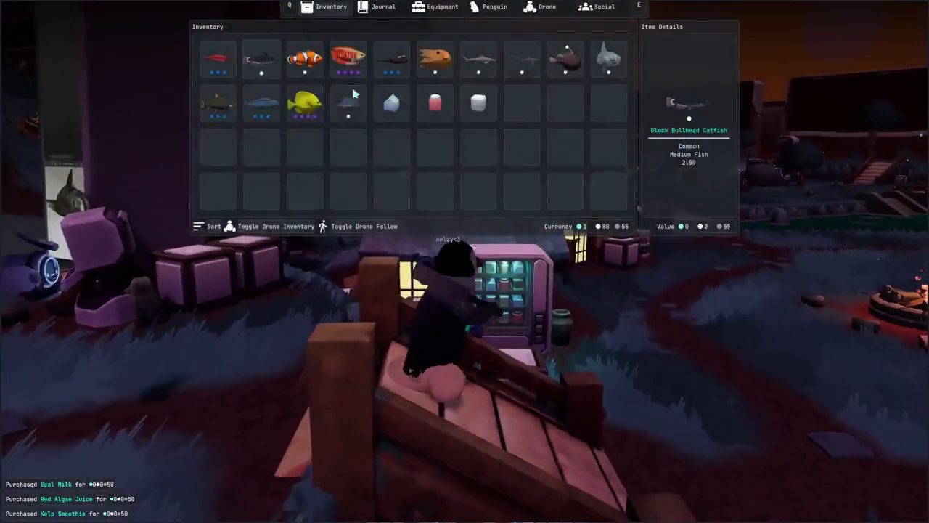
pyautogui.click(391, 102)
pyautogui.click(435, 102)
pyautogui.click(478, 102)
pyautogui.press('Tab')
# Walk the penguin along the path, cast near the campfire, and open the Penguin cosmetics page
pyautogui.press('s')
pyautogui.press('w')
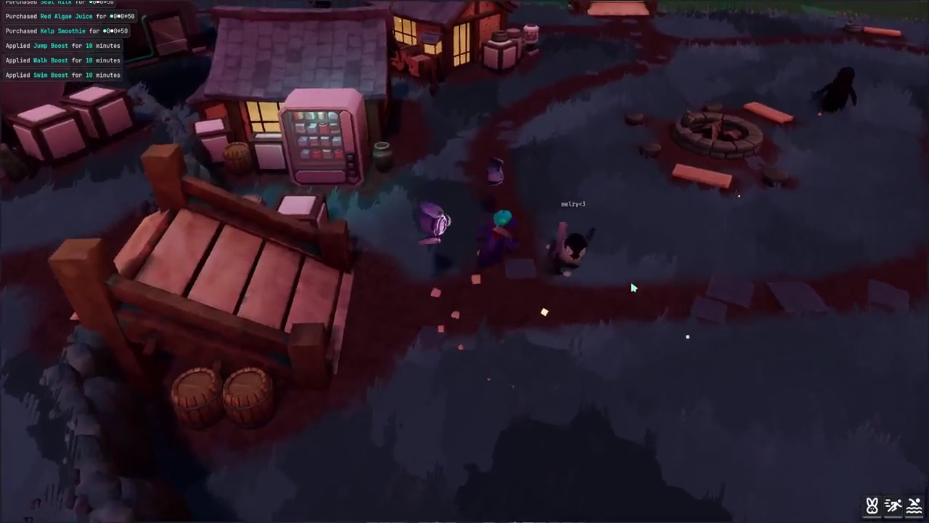
pyautogui.press('s')
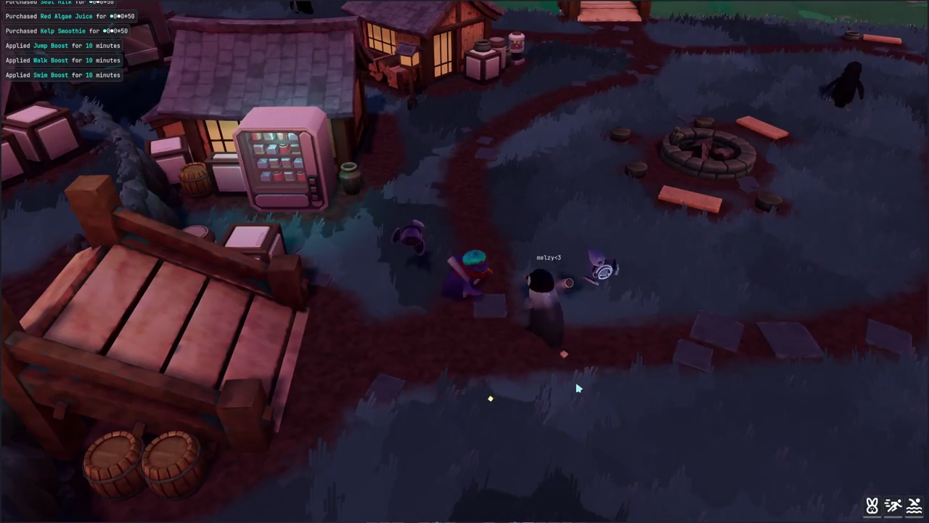
pyautogui.press('a')
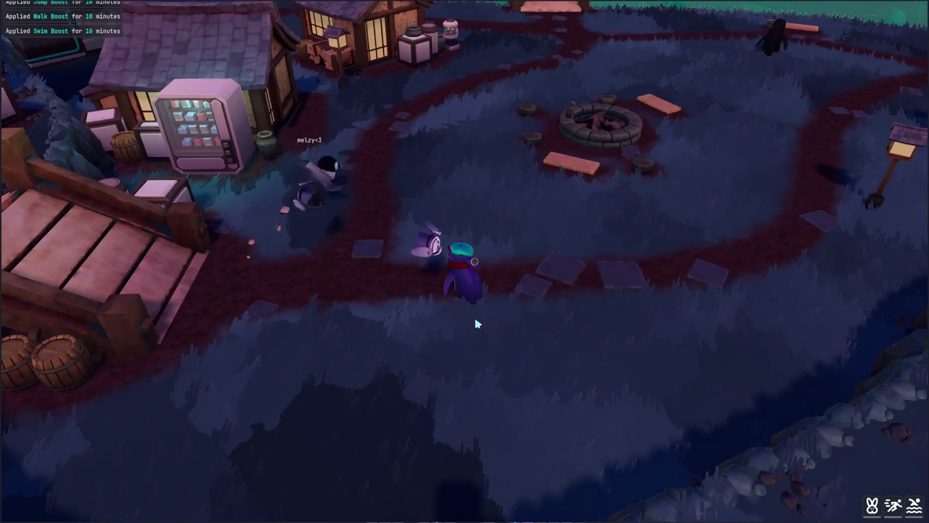
pyautogui.scroll(-5, 476, 319)
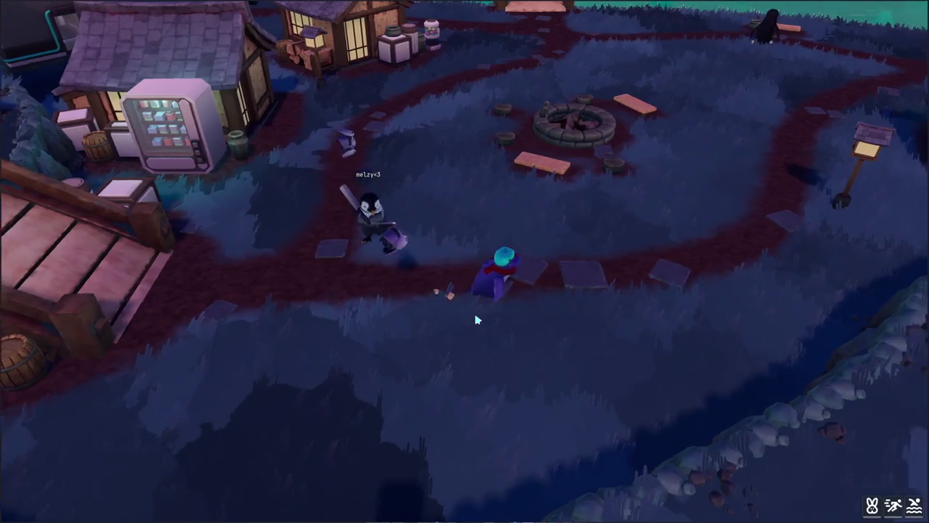
pyautogui.scroll(-3, 411, 349)
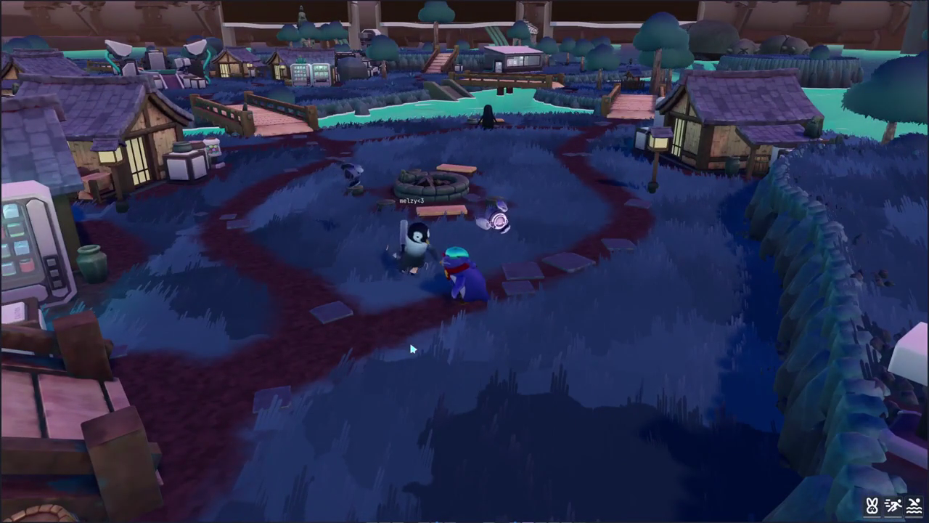
pyautogui.scroll(3, 386, 293)
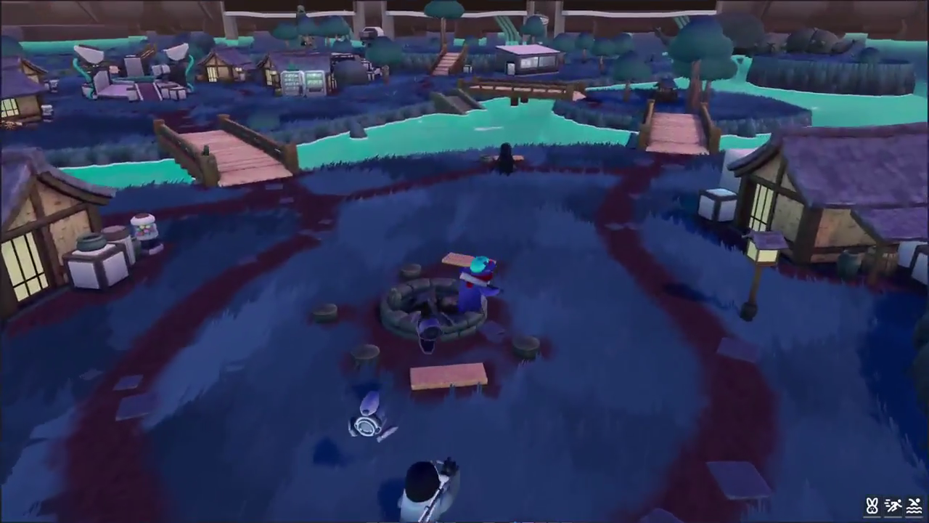
pyautogui.click(428, 338)
pyautogui.scroll(-3, 429, 338)
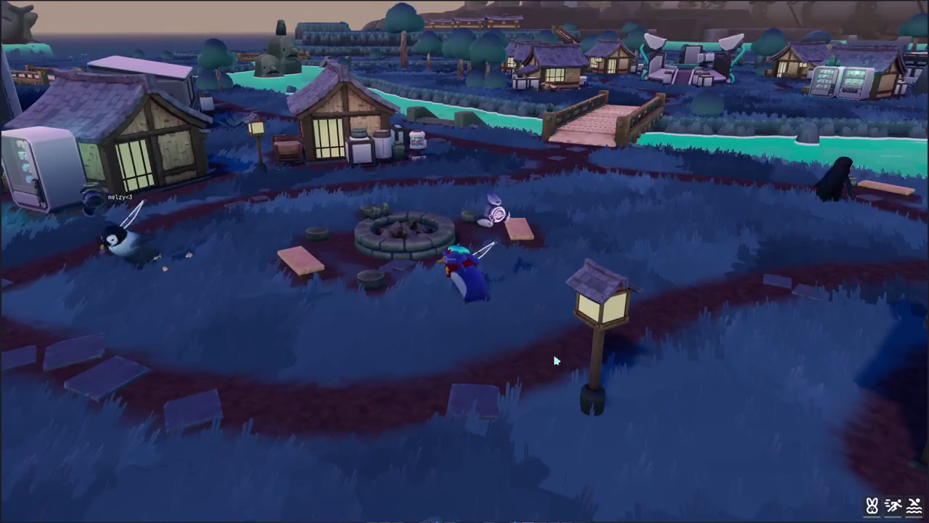
pyautogui.press('s')
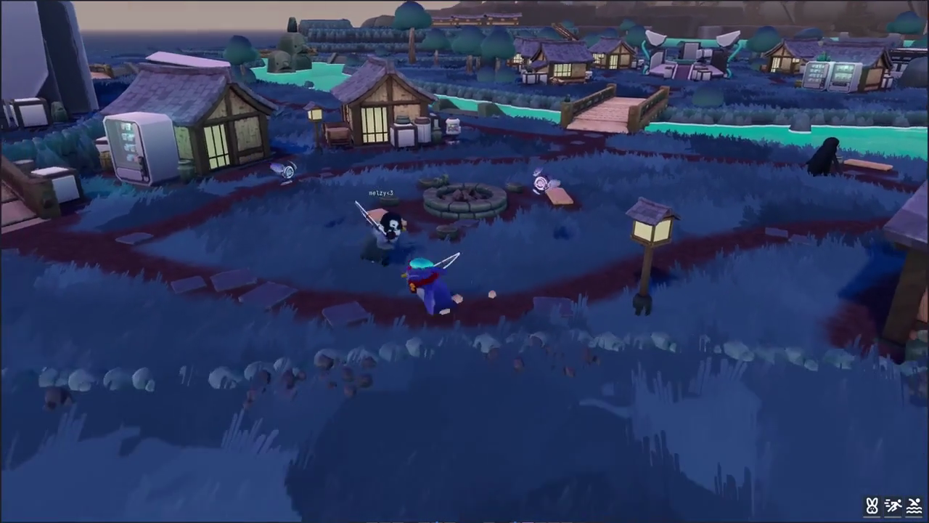
pyautogui.press('e')
pyautogui.press('e')
pyautogui.press('e')
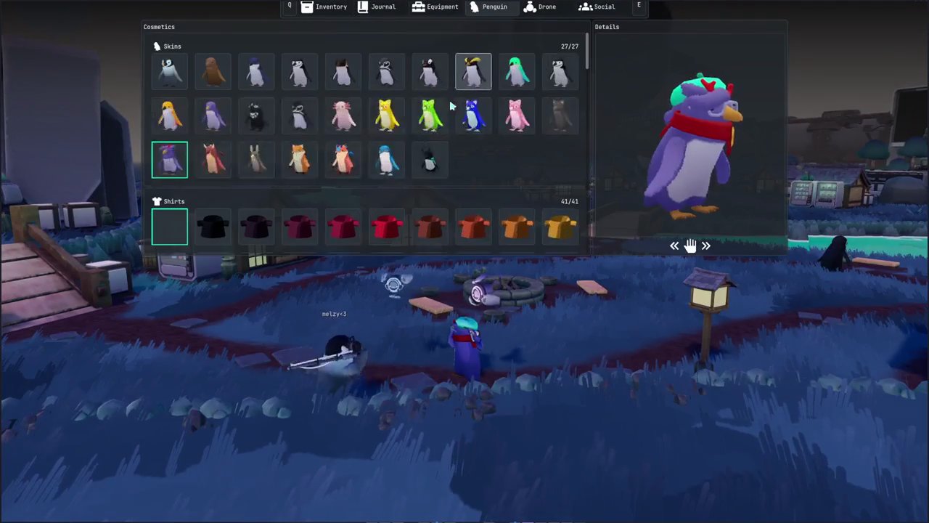
# Equip the Zim Penguin skin and remove the scarf shirt, hat and glasses
pyautogui.click(430, 165)
pyautogui.scroll(-1, 179, 119)
pyautogui.click(179, 119)
pyautogui.scroll(-6, 177, 108)
pyautogui.click(177, 91)
pyautogui.scroll(-1, 170, 120)
pyautogui.scroll(-3, 170, 133)
pyautogui.click(170, 133)
pyautogui.scroll(-2, 170, 133)
pyautogui.scroll(-2, 170, 143)
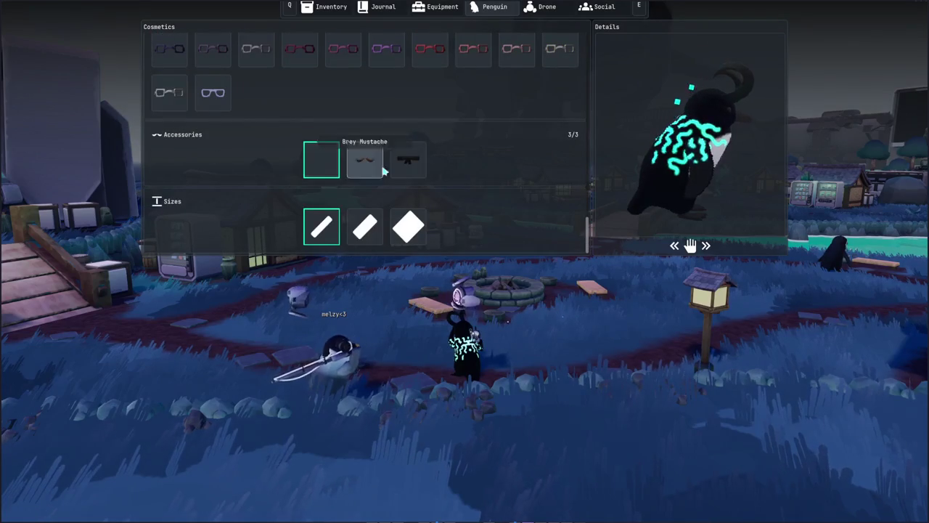
pyautogui.press('Escape')
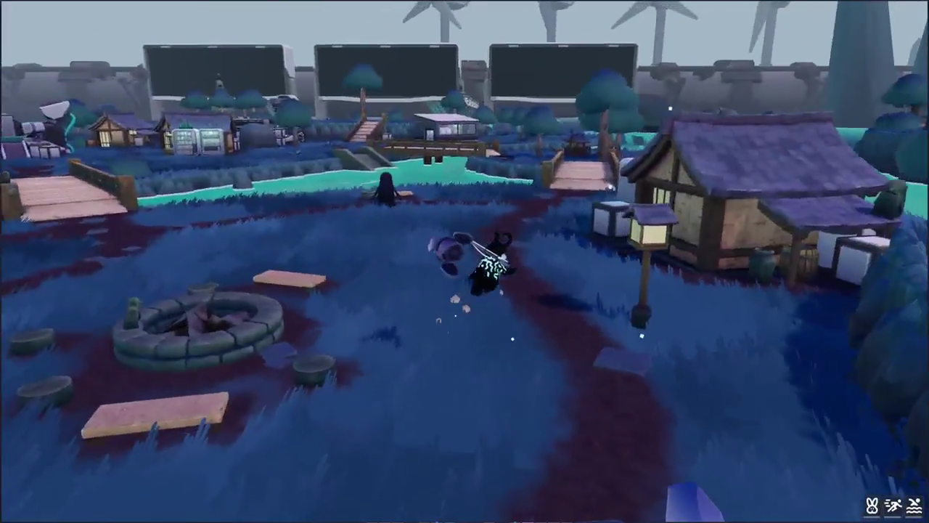
# Walk to the vending machine and buy Cosmetics Blindboxes
pyautogui.press('w')
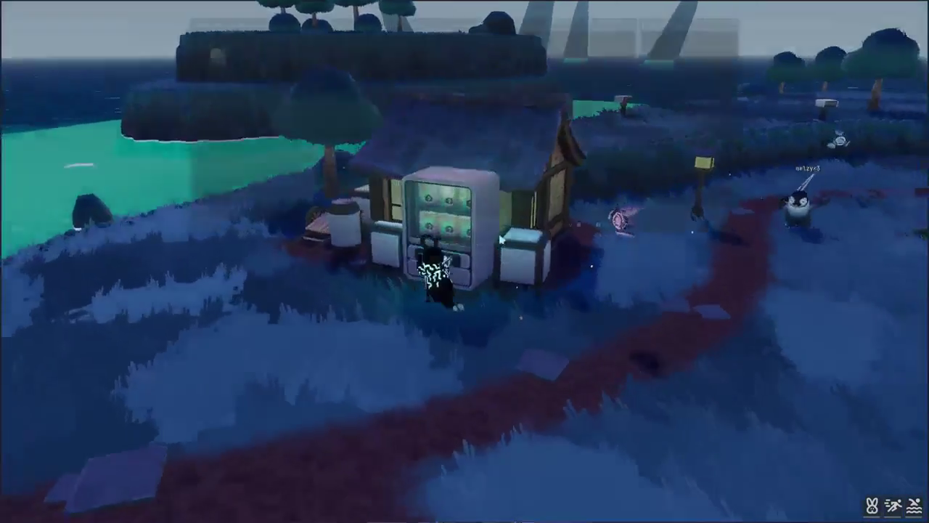
pyautogui.press('e')
pyautogui.click(218, 58)
pyautogui.press('Escape')
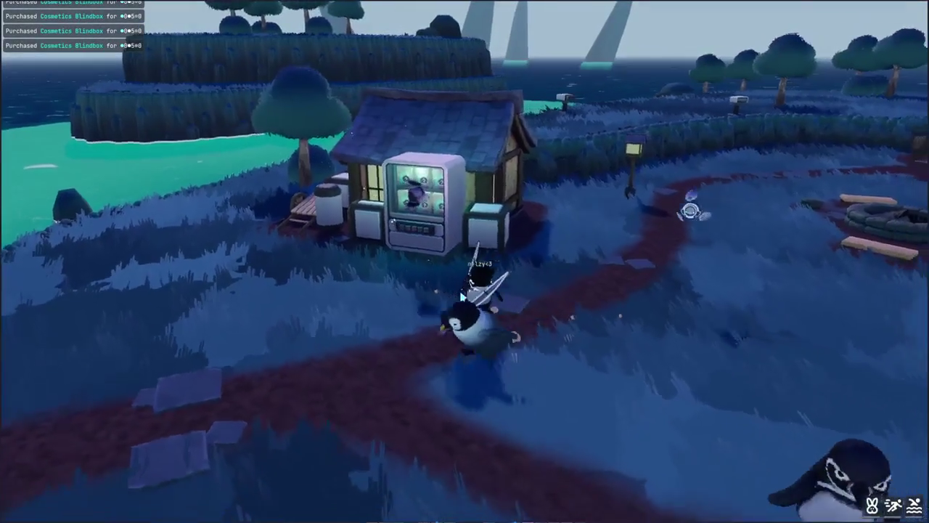
# Drop the Cosmetics Blindboxes from the inventory
pyautogui.press('Tab')
pyautogui.rightClick(391, 103)
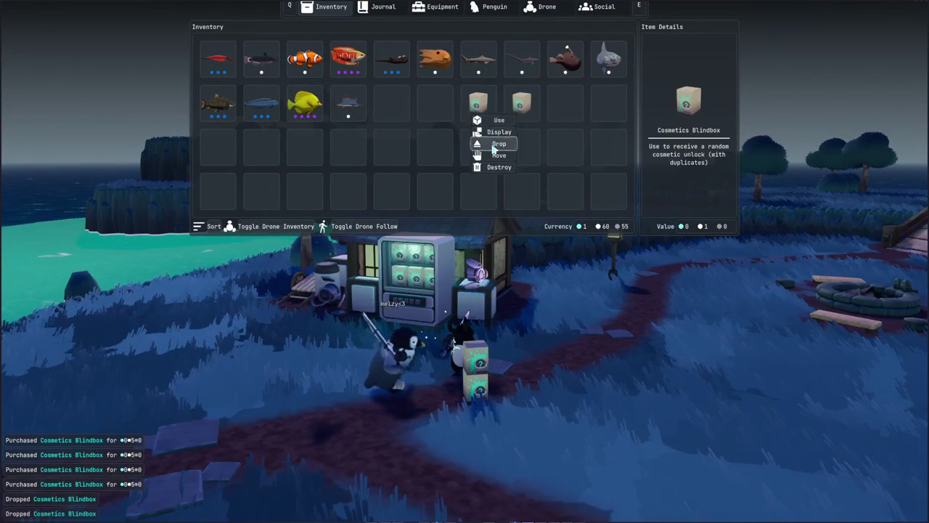
pyautogui.press('Tab')
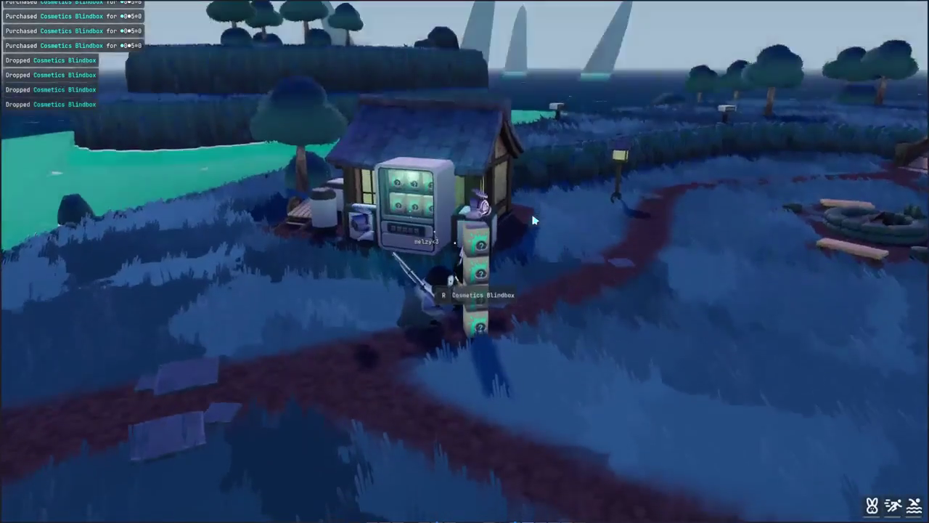
# Run back to the other player by the shop and open the game menu
pyautogui.press('d')
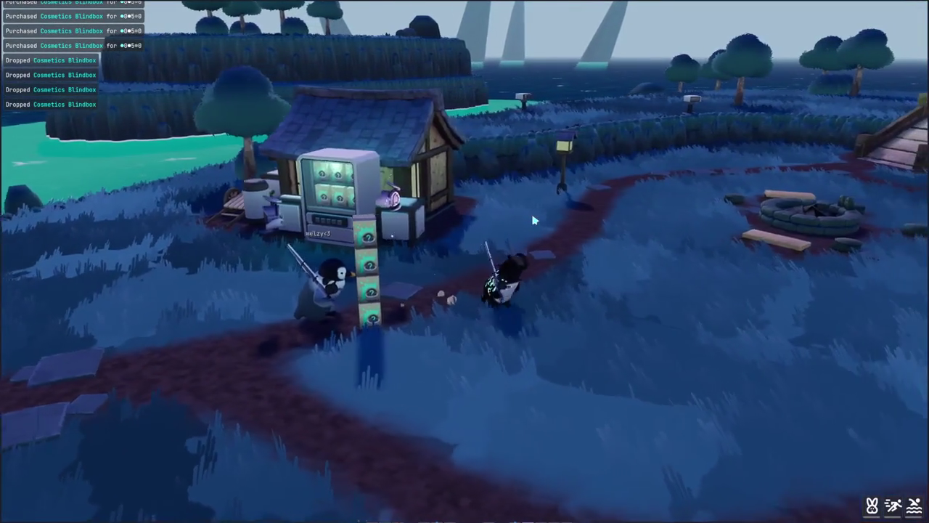
pyautogui.press('e')
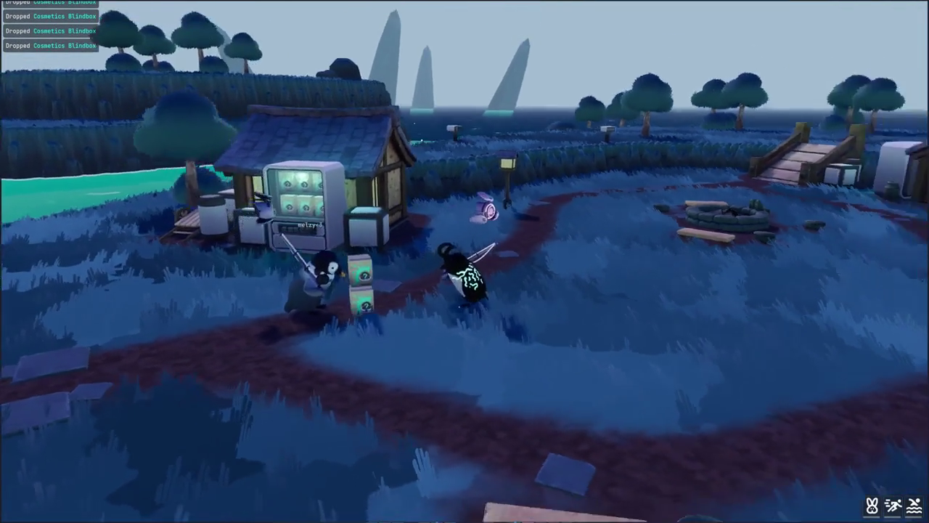
pyautogui.scroll(2, 503, 392)
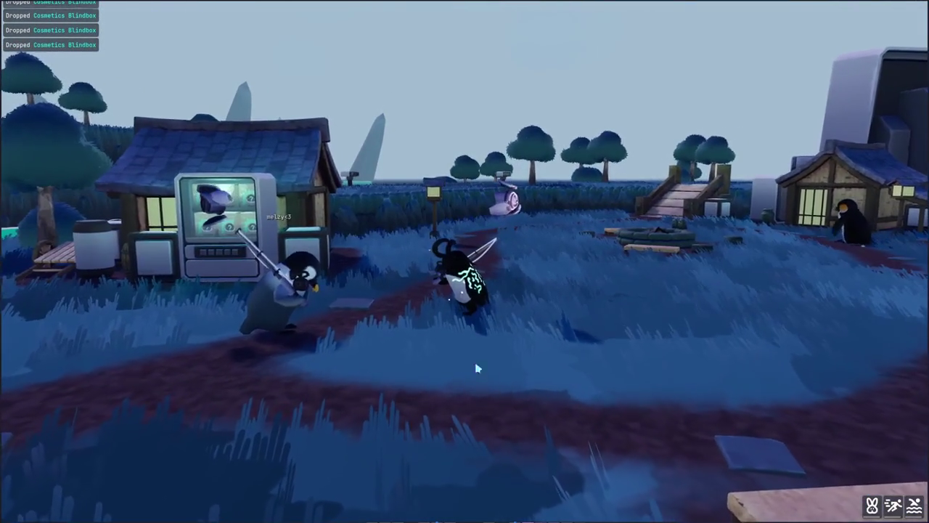
pyautogui.scroll(-3, 464, 262)
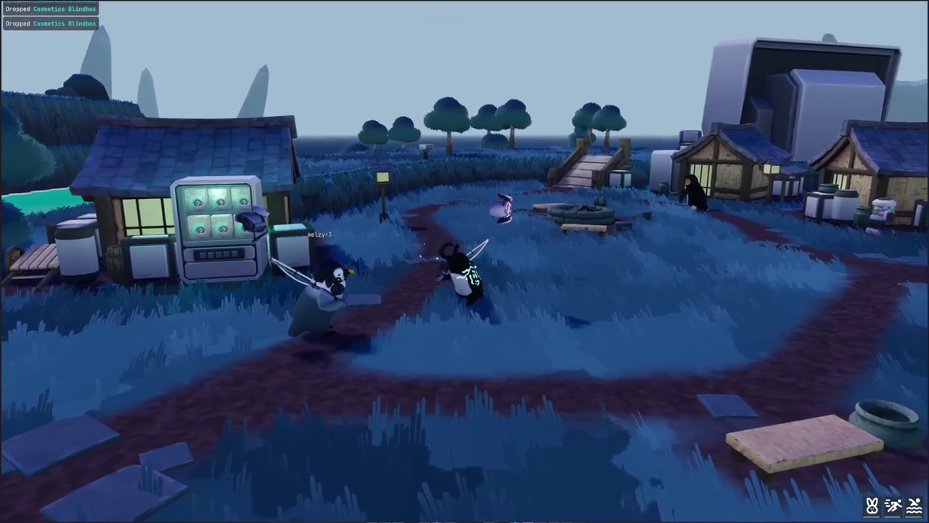
pyautogui.press('s')
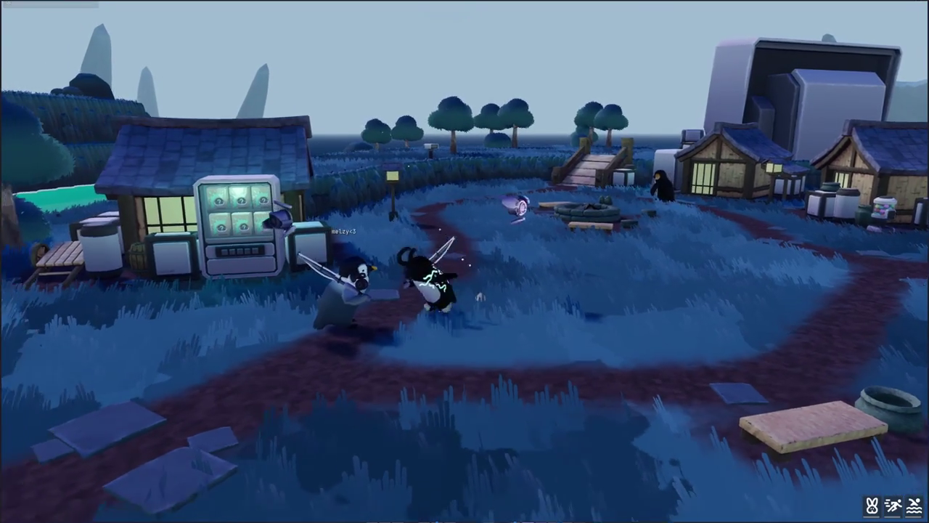
pyautogui.press('w')
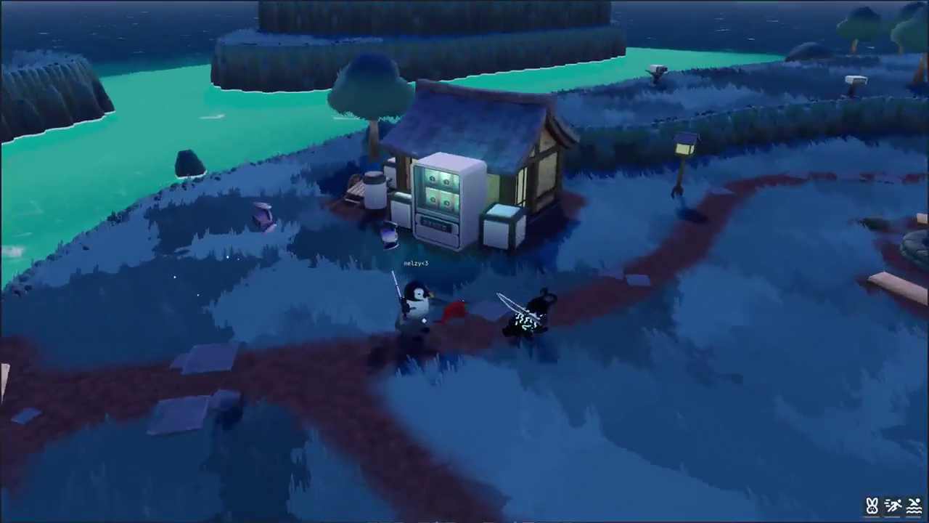
pyautogui.press('Tab')
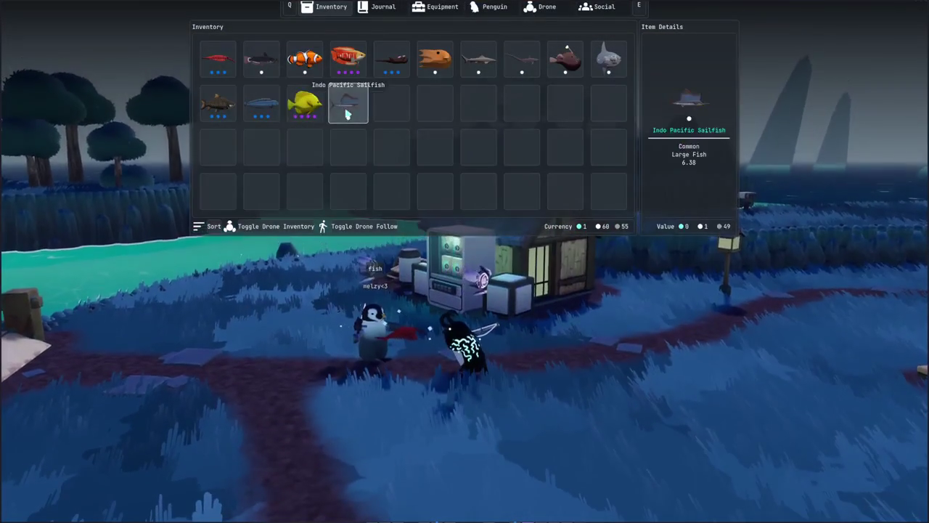
pyautogui.press('Tab')
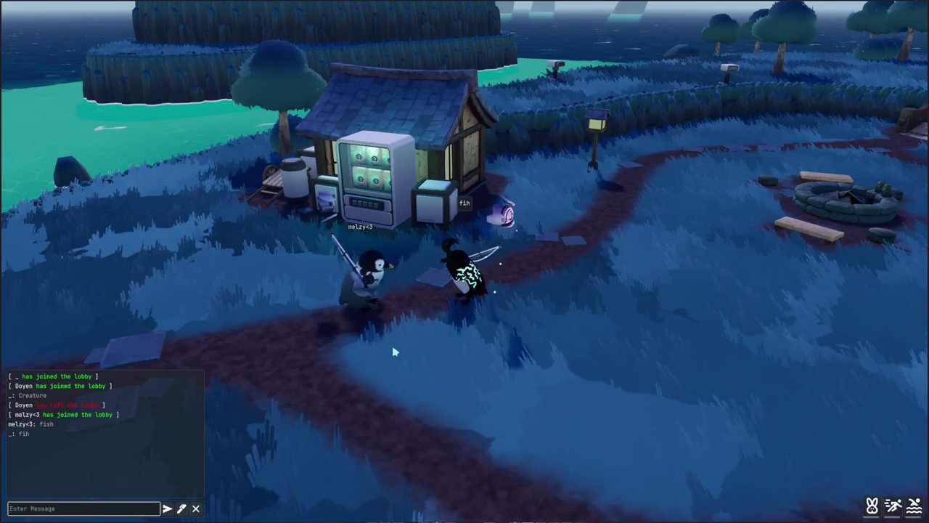
pyautogui.press('Tab')
# Review the Social page's lobby members and chat settings, then close it
pyautogui.click(600, 6)
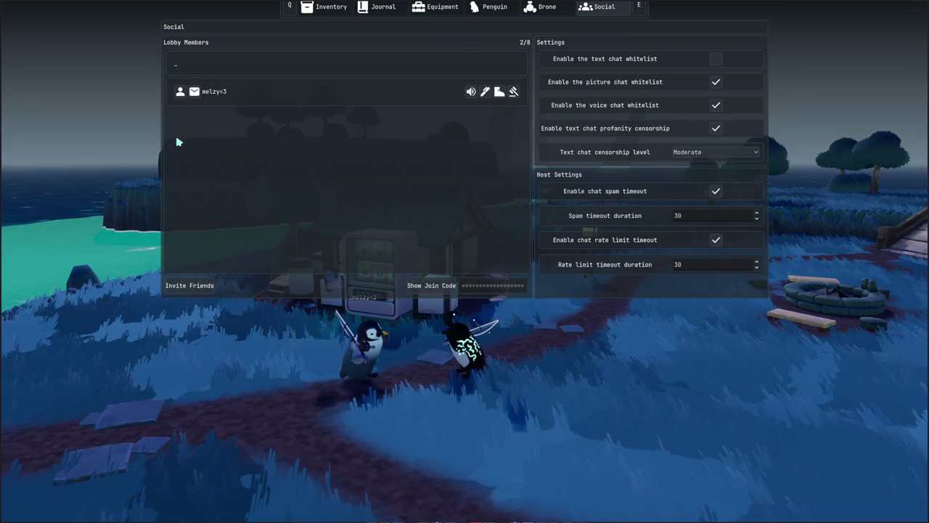
pyautogui.press('Escape')
pyautogui.click(358, 110)
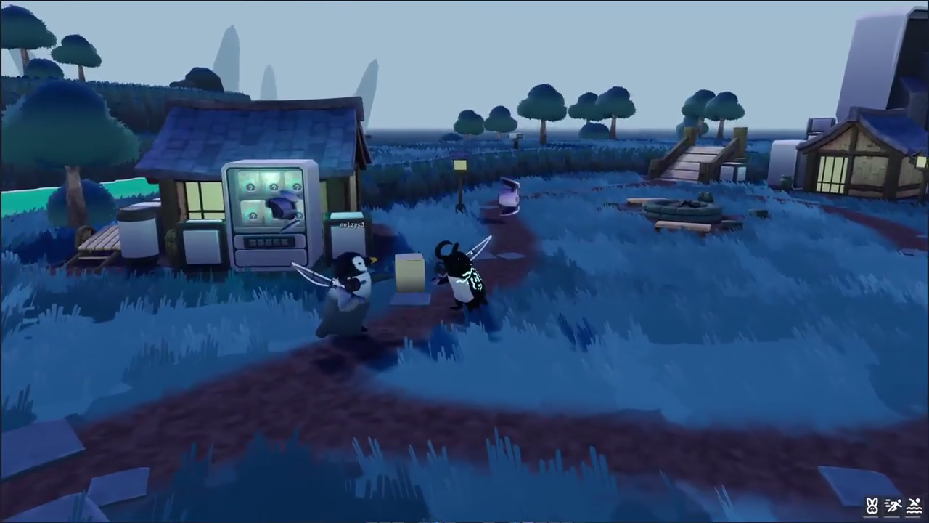
# Display the Sun Fish in the world and send the chat message 'Its cant be'
pyautogui.press('Tab')
pyautogui.rightClick(346, 58)
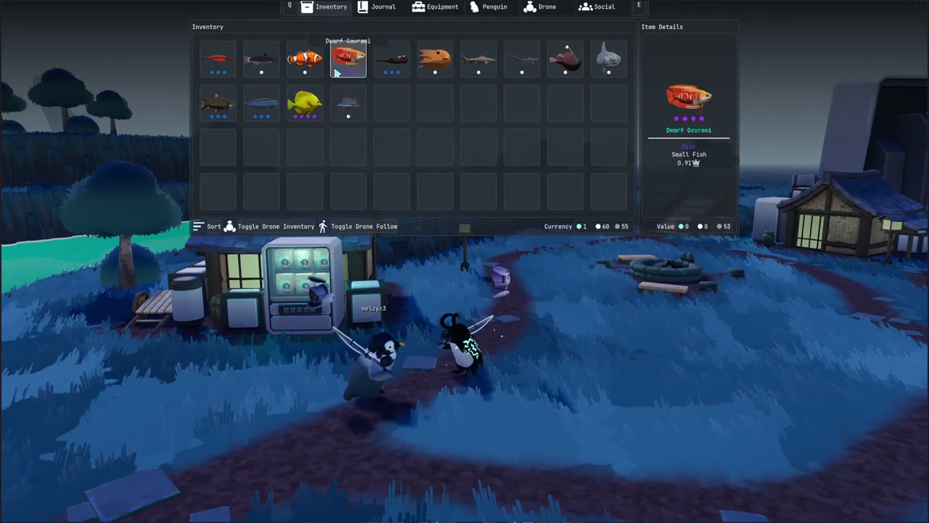
pyautogui.rightClick(608, 58)
pyautogui.click(623, 76)
pyautogui.write('Its cant be')
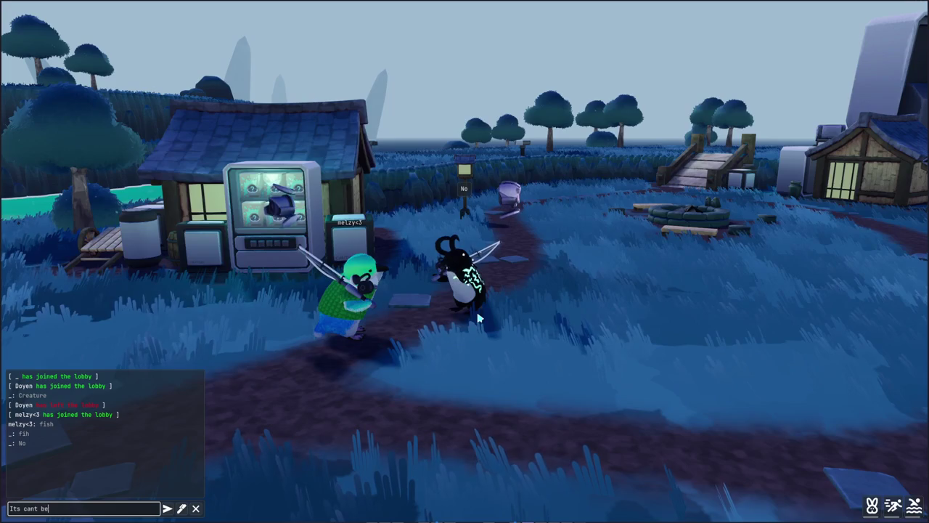
pyautogui.press('Return')
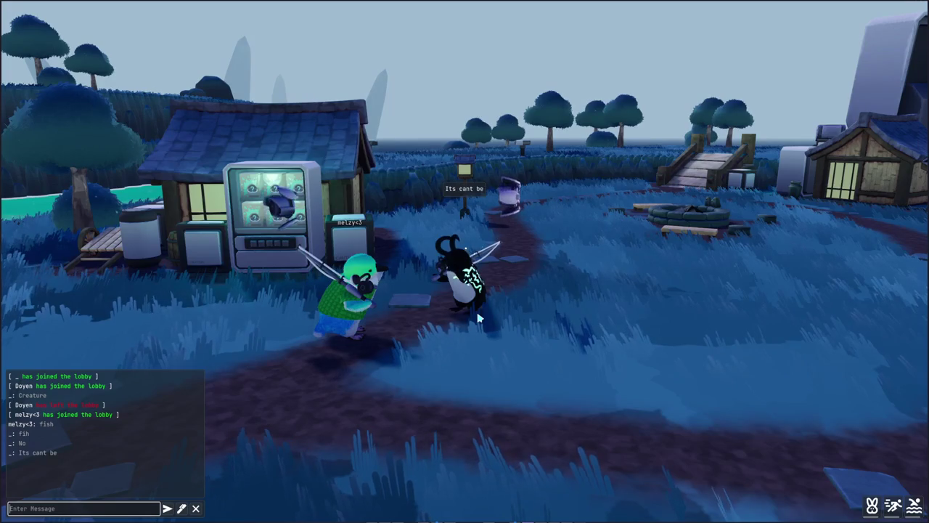
# Equip the Tea Penguin skin from the Penguin cosmetics tab
pyautogui.press('Tab')
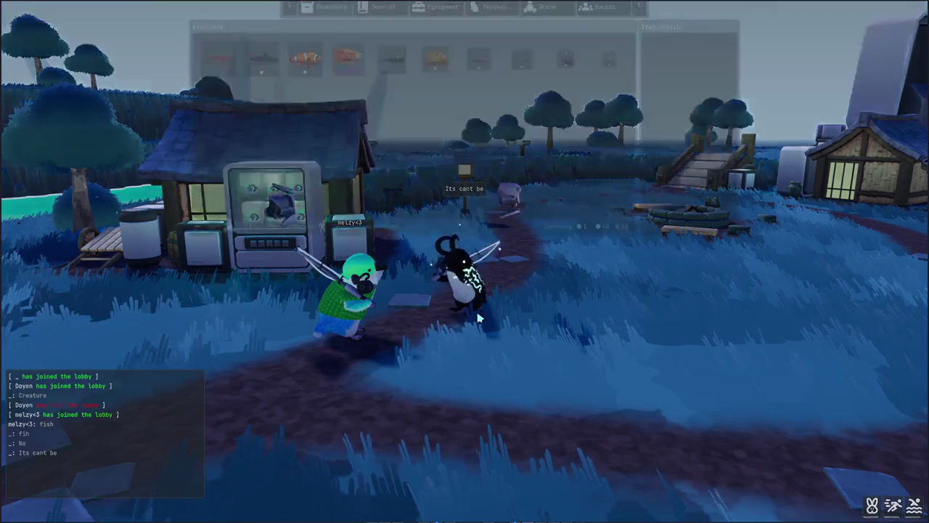
pyautogui.click(495, 7)
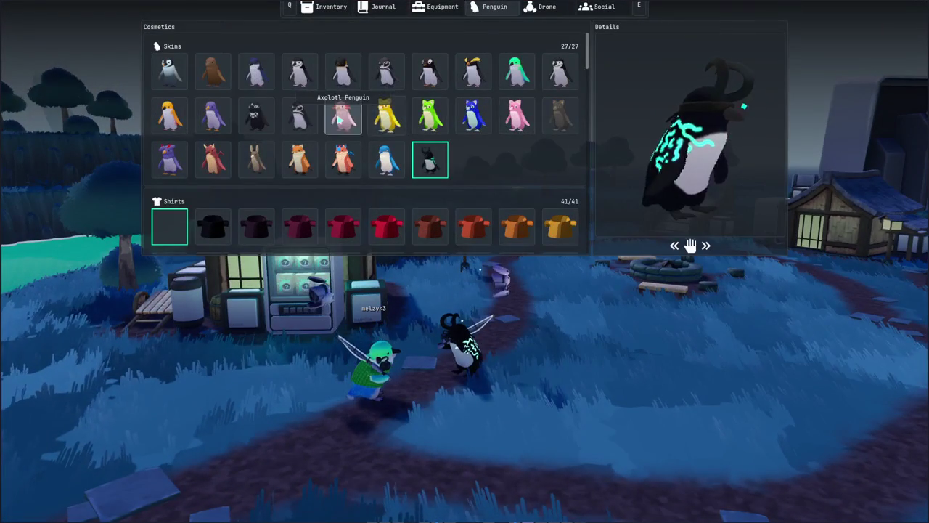
pyautogui.click(305, 125)
pyautogui.press('Tab')
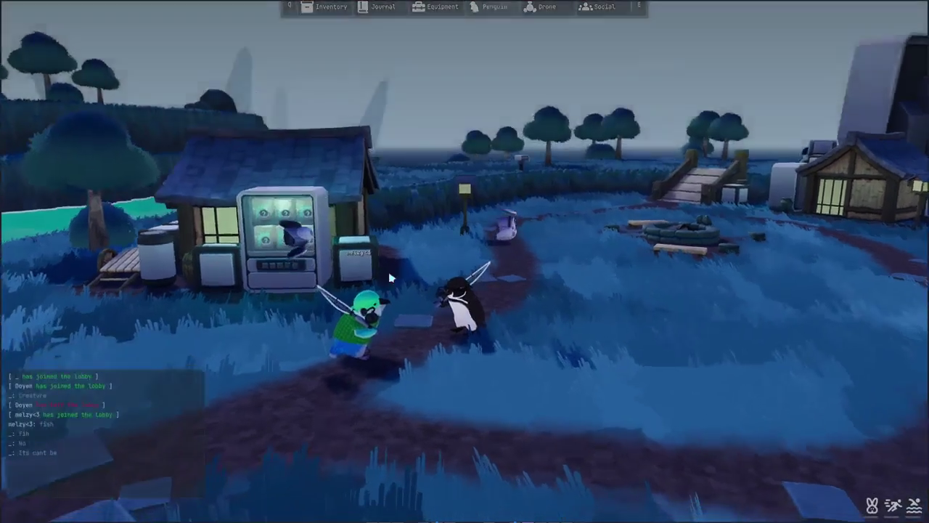
# Browse the fishing Journal showing Fishing Level 25 and 129 of 139 small fish logged
pyautogui.press('Tab')
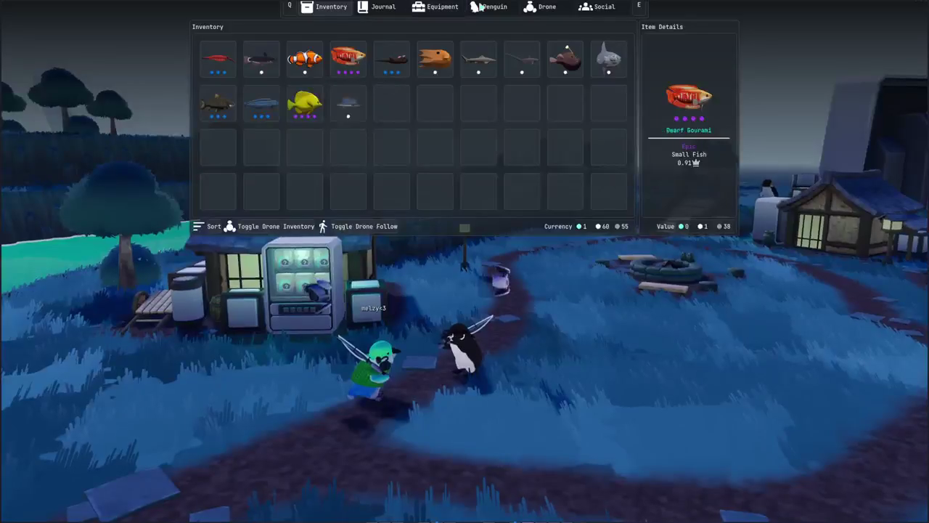
pyautogui.click(495, 7)
pyautogui.scroll(-10, 388, 218)
pyautogui.scroll(-5, 388, 218)
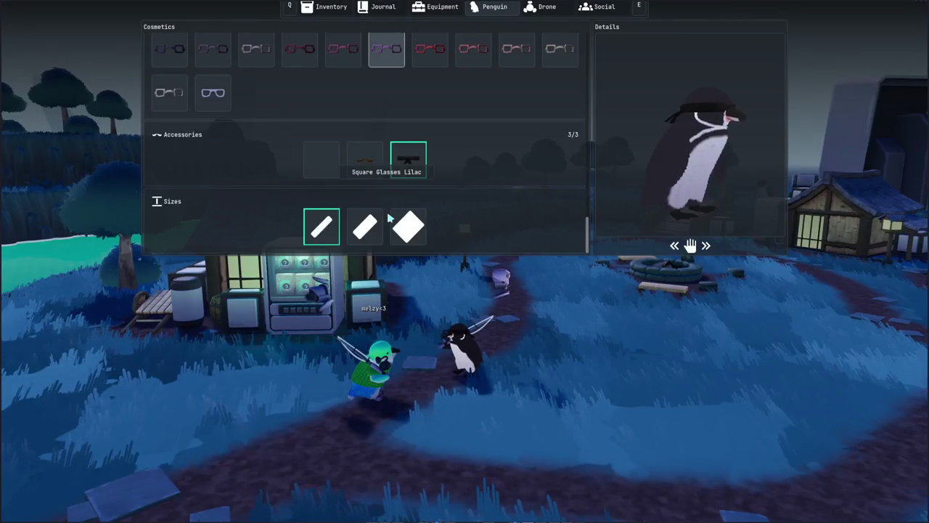
pyautogui.scroll(3, 321, 152)
pyautogui.click(384, 7)
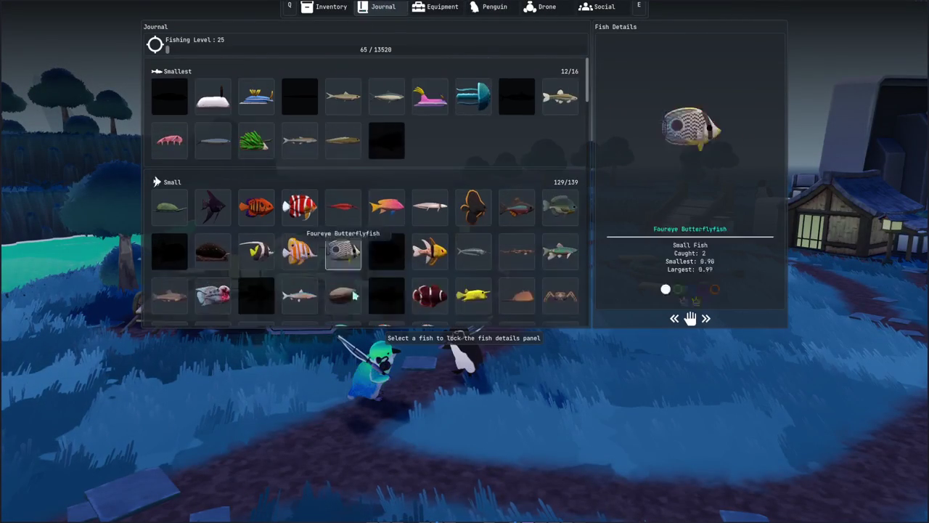
pyautogui.scroll(-1, 338, 310)
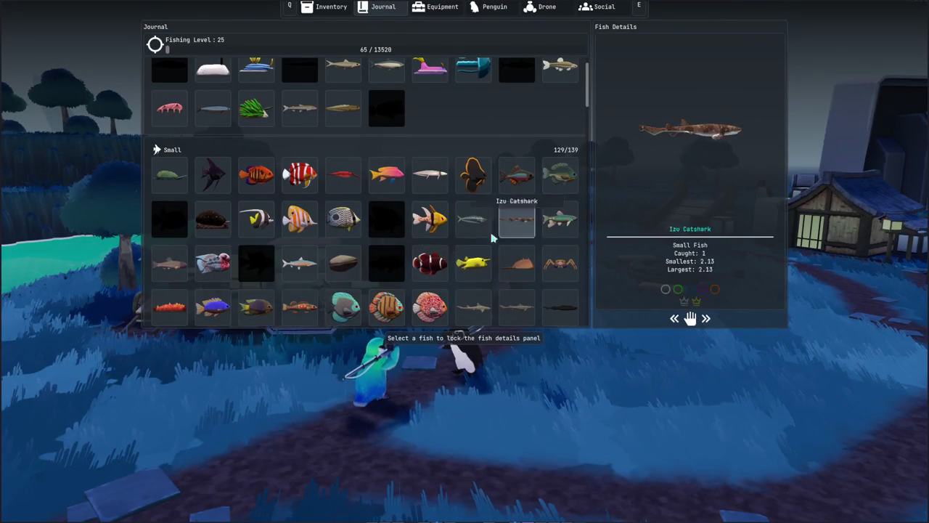